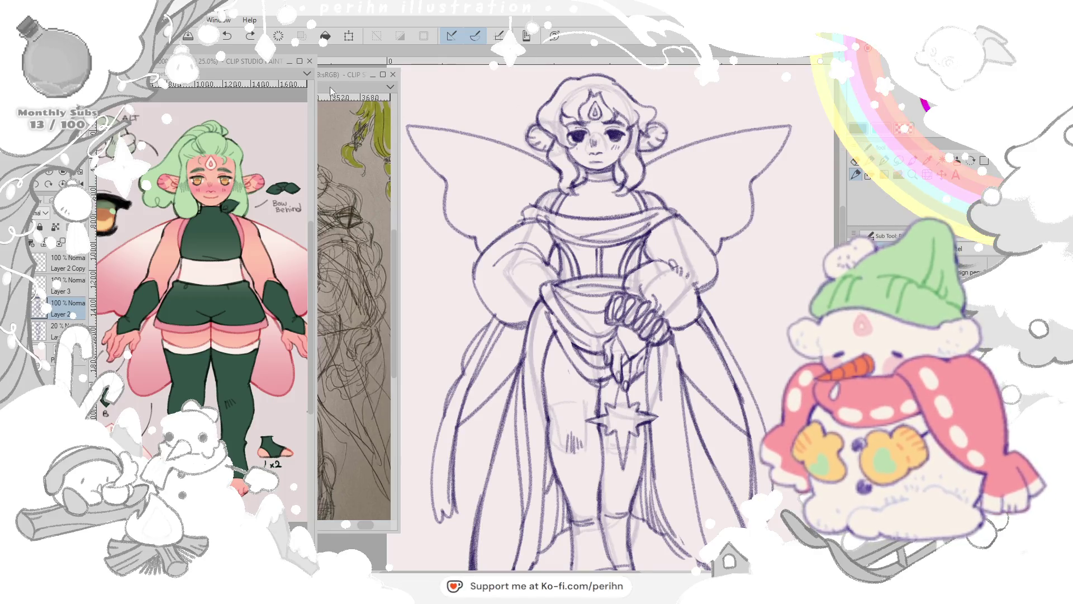
Step: Bring the pencil sketch reference photo forward beside the fairy lineart canvas
{"action": "key", "text": "ctrl+Tab"}
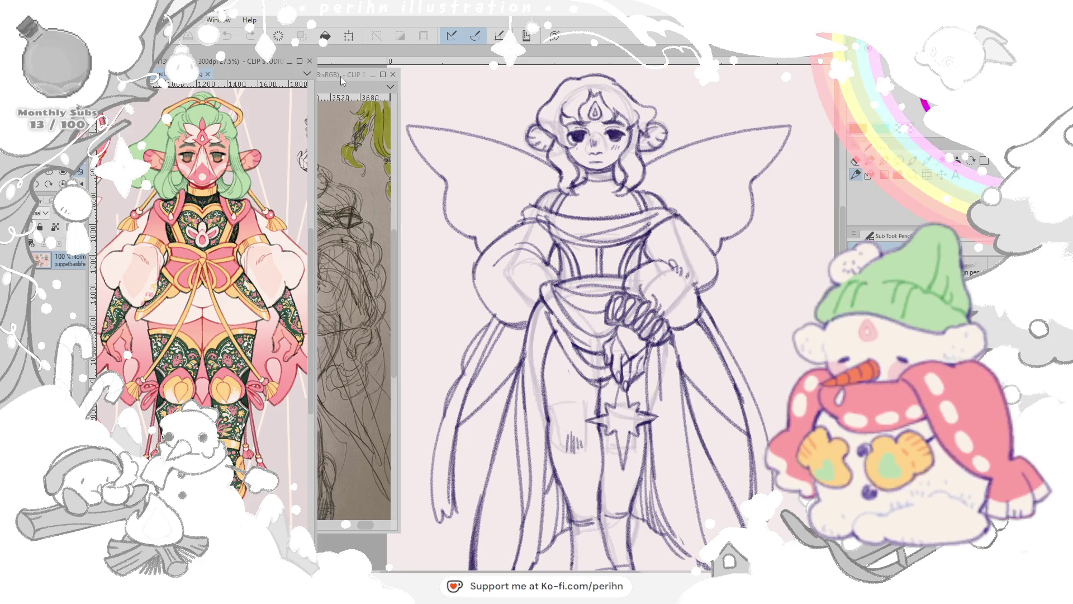
{"action": "left_click", "coordinate": [341, 75]}
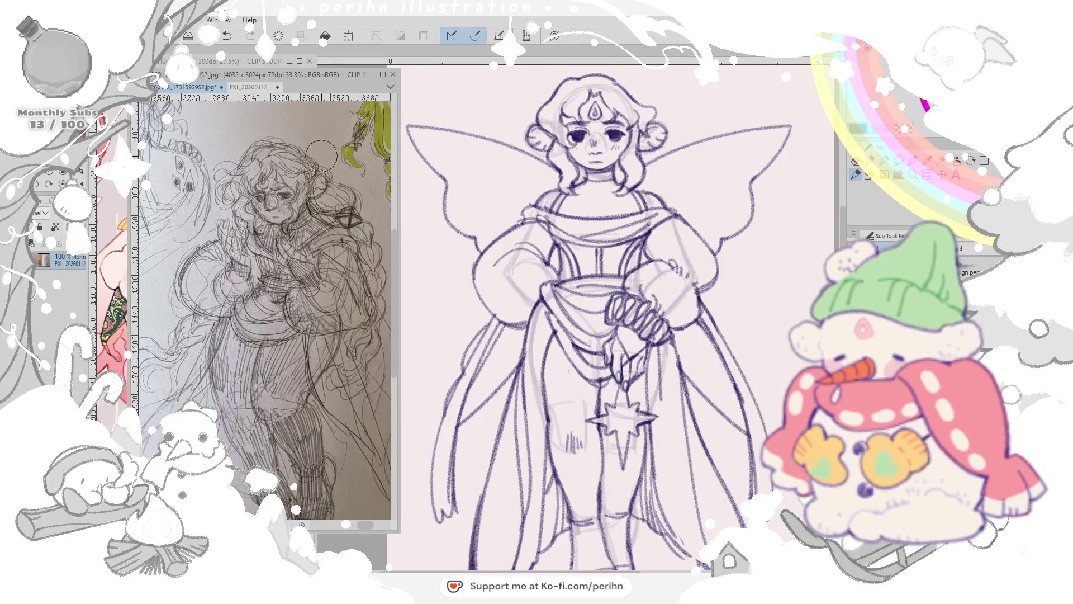
{"action": "left_click", "coordinate": [491, 145]}
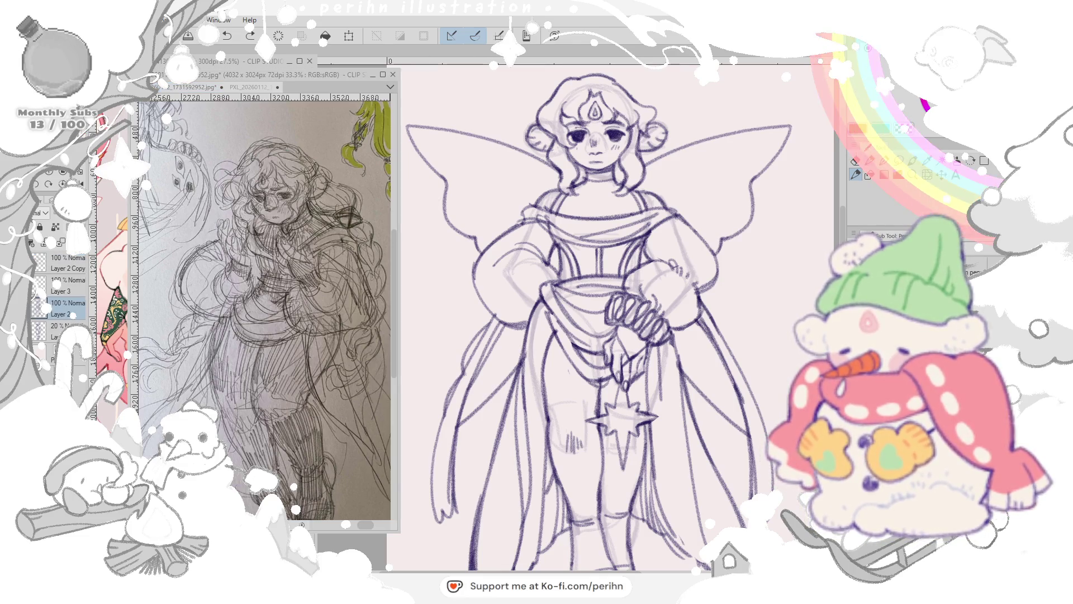
Step: Make Layer 3 active, dismiss the popup message and ready the Eraser
{"action": "left_click", "coordinate": [63, 285]}
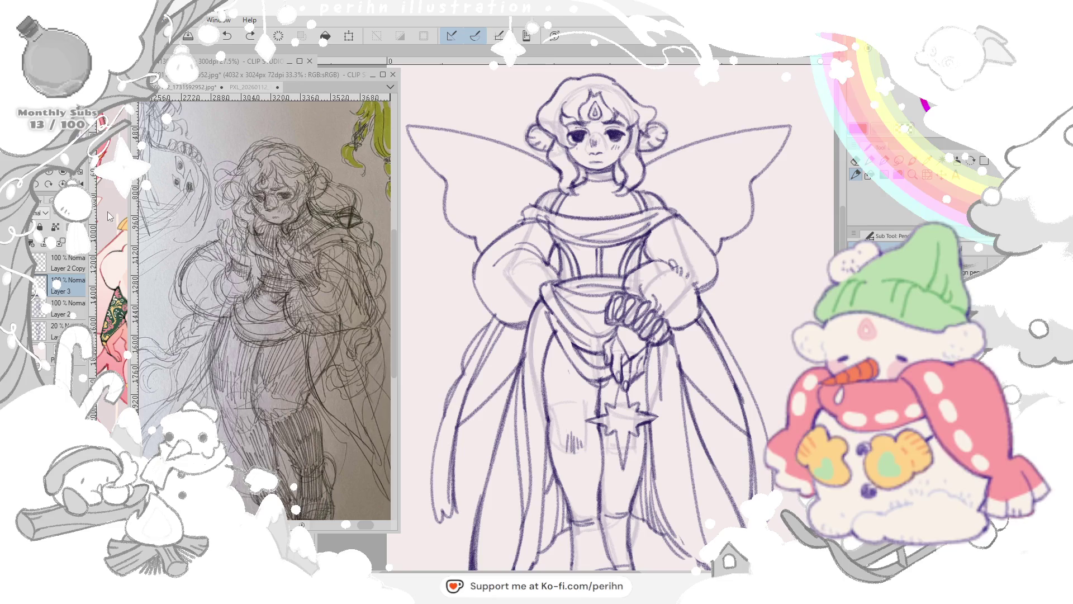
{"action": "left_click", "coordinate": [349, 36]}
{"action": "left_click", "coordinate": [579, 218]}
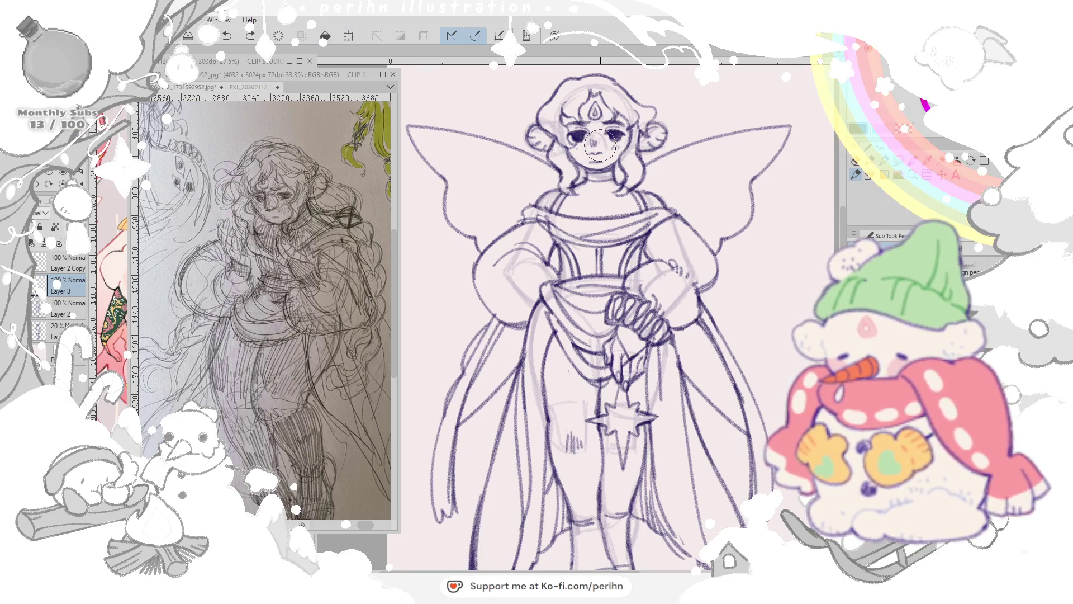
{"action": "scroll", "coordinate": [595, 145], "scroll_direction": "down", "scroll_amount": 2}
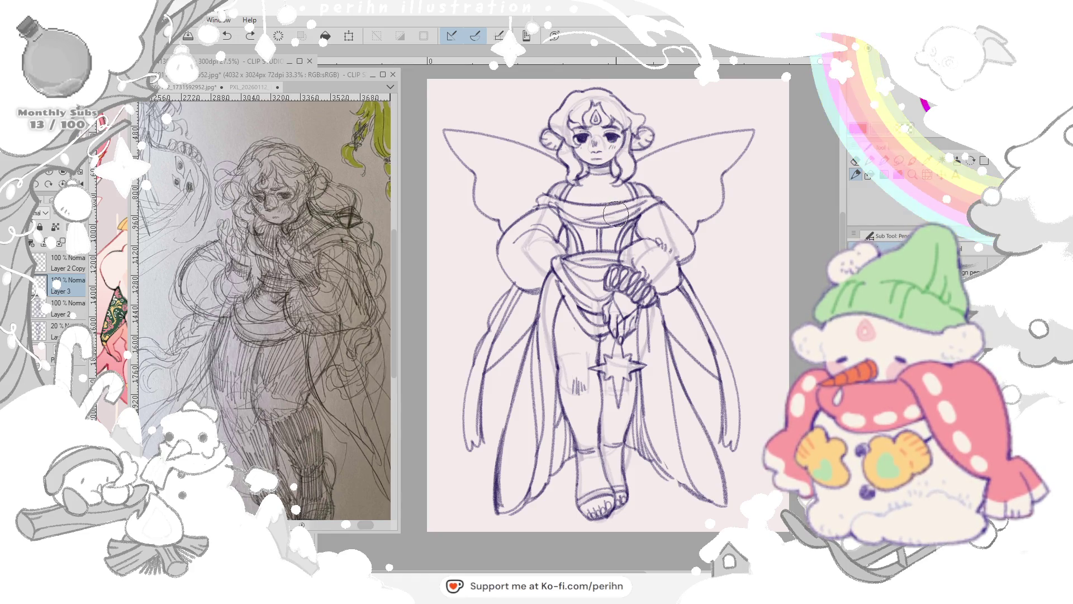
{"action": "scroll", "coordinate": [612, 213], "scroll_direction": "up", "scroll_amount": 1}
{"action": "key", "text": "e"}
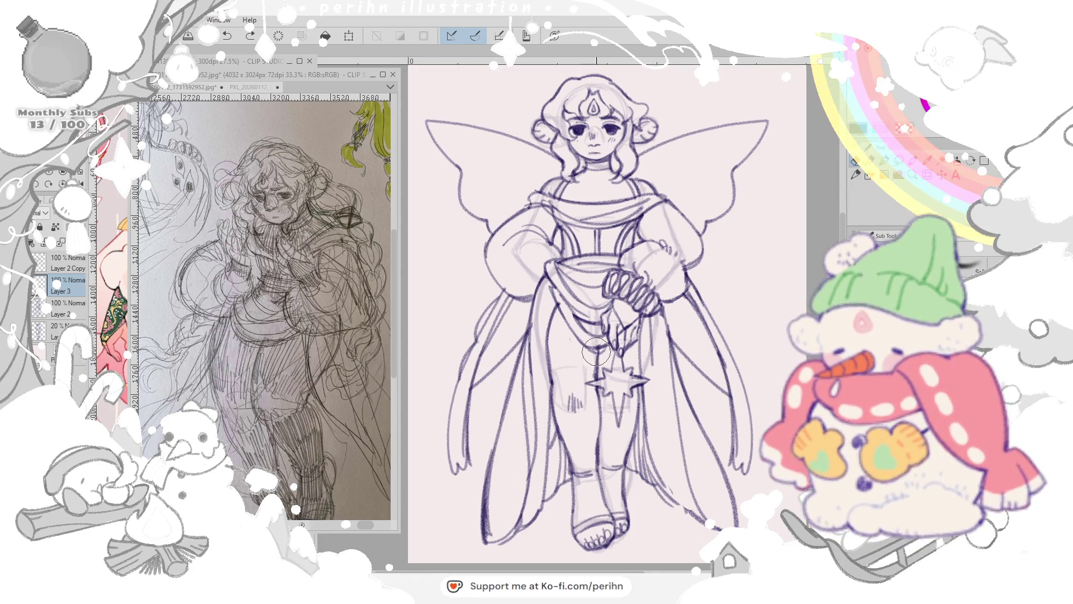
Step: On Layer 2, hatch vertical ribs onto the neck and rework the left leg lines
{"action": "key", "text": "alt+bracketleft"}
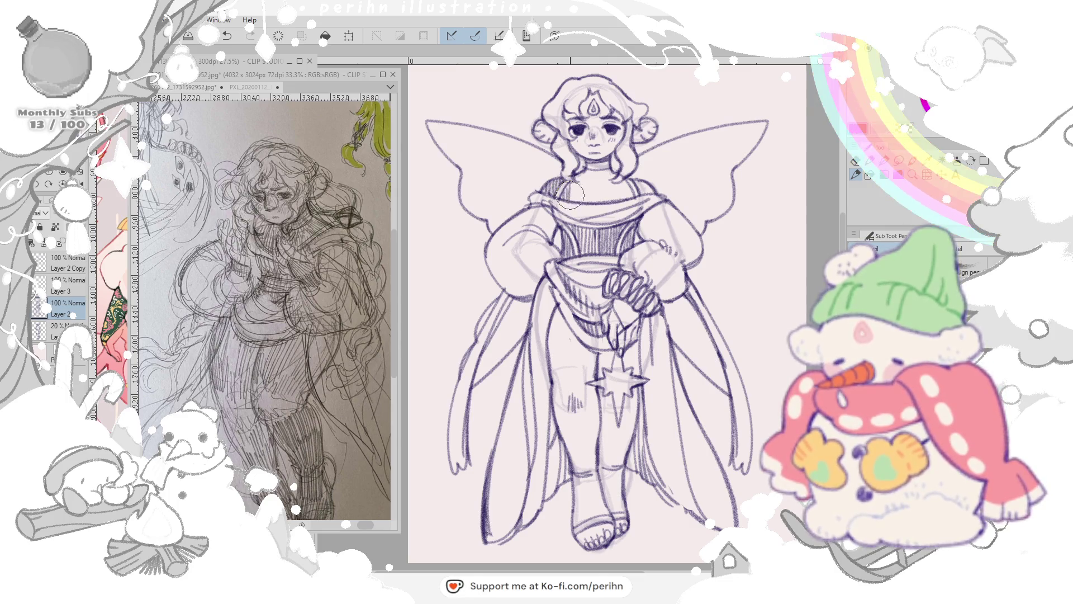
{"action": "left_click_drag", "start_coordinate": [581, 202], "coordinate": [606, 188]}
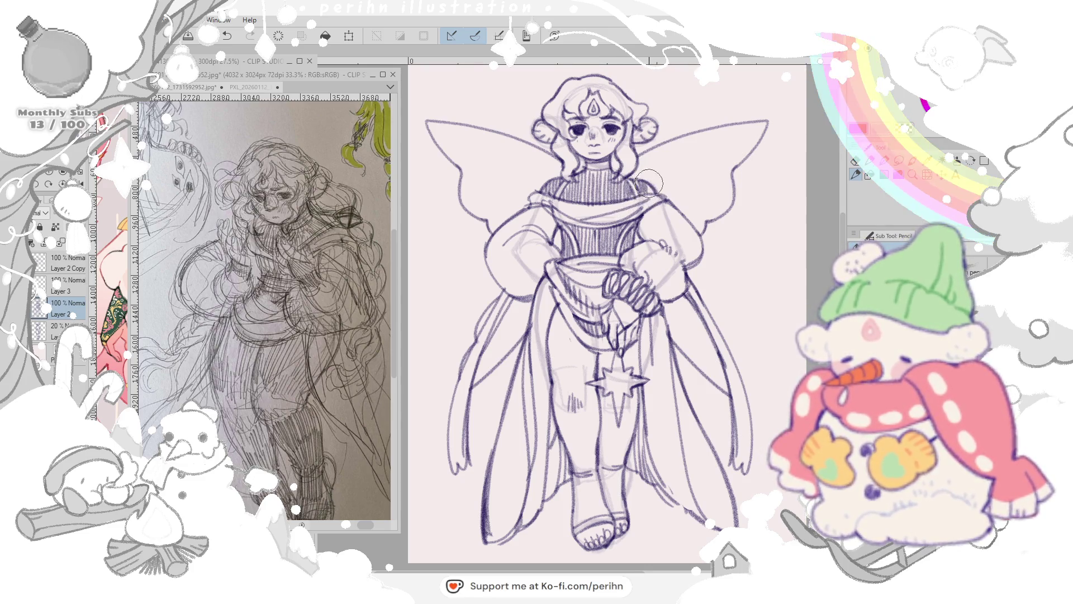
{"action": "key", "text": "e"}
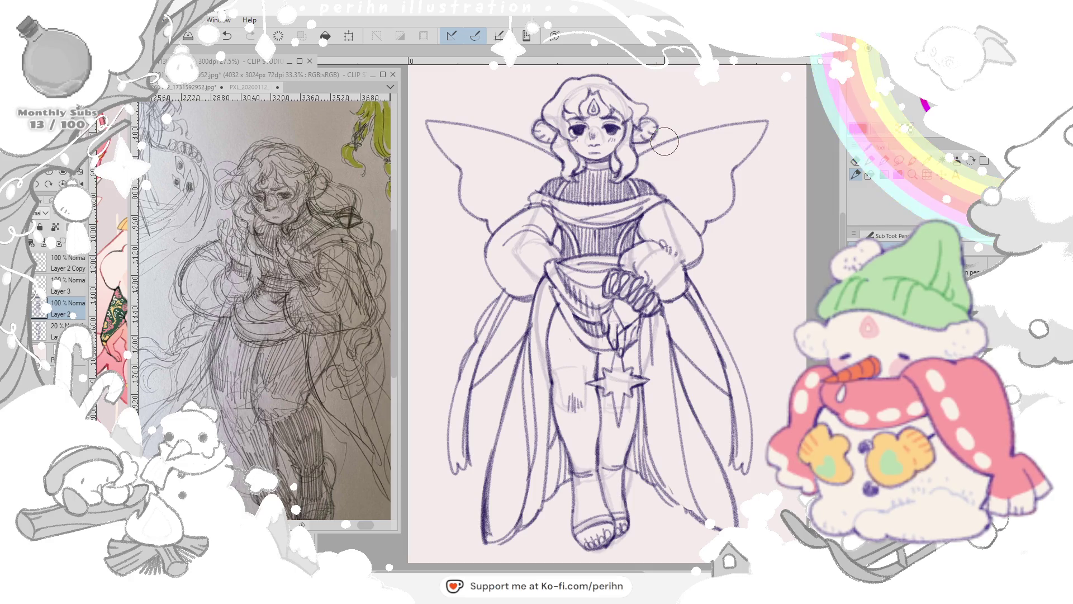
{"action": "mouse_move", "coordinate": [554, 340]}
{"action": "left_mouse_down"}
{"action": "mouse_move", "coordinate": [579, 382]}
{"action": "mouse_move", "coordinate": [591, 350]}
{"action": "mouse_move", "coordinate": [557, 322]}
{"action": "mouse_move", "coordinate": [553, 340]}
{"action": "mouse_move", "coordinate": [560, 323]}
{"action": "mouse_move", "coordinate": [570, 344]}
{"action": "mouse_move", "coordinate": [596, 336]}
{"action": "mouse_move", "coordinate": [635, 225]}
{"action": "left_mouse_up"}
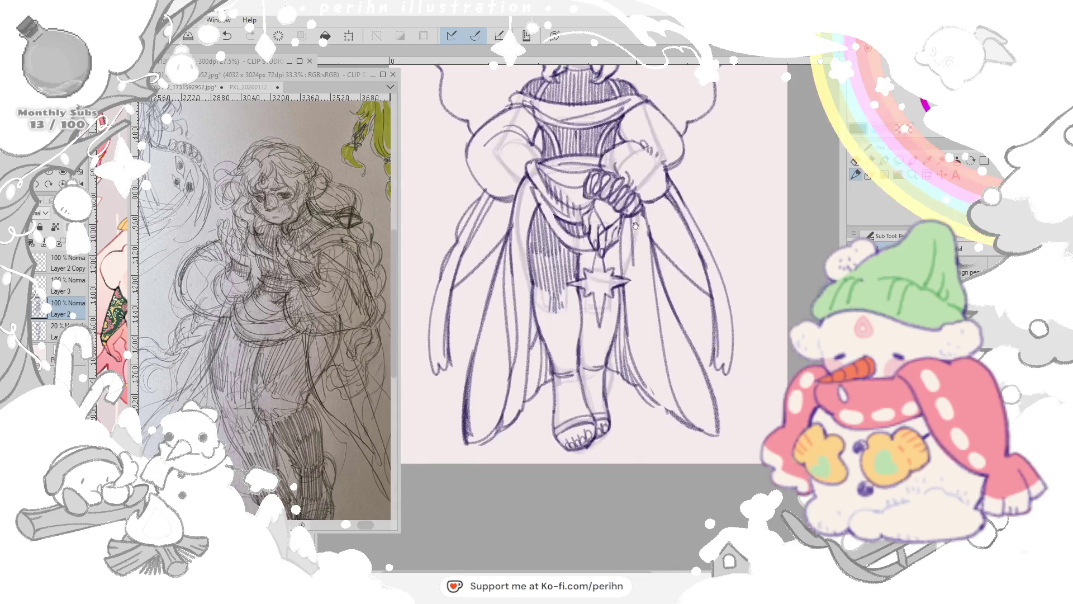
Step: Redraw the star charm, darken the fingers and hatch the left thigh and lower leg
{"action": "left_click_drag", "start_coordinate": [580, 282], "coordinate": [606, 254]}
{"action": "mouse_move", "coordinate": [597, 202]}
{"action": "left_mouse_down"}
{"action": "mouse_move", "coordinate": [597, 227]}
{"action": "mouse_move", "coordinate": [614, 211]}
{"action": "left_mouse_up"}
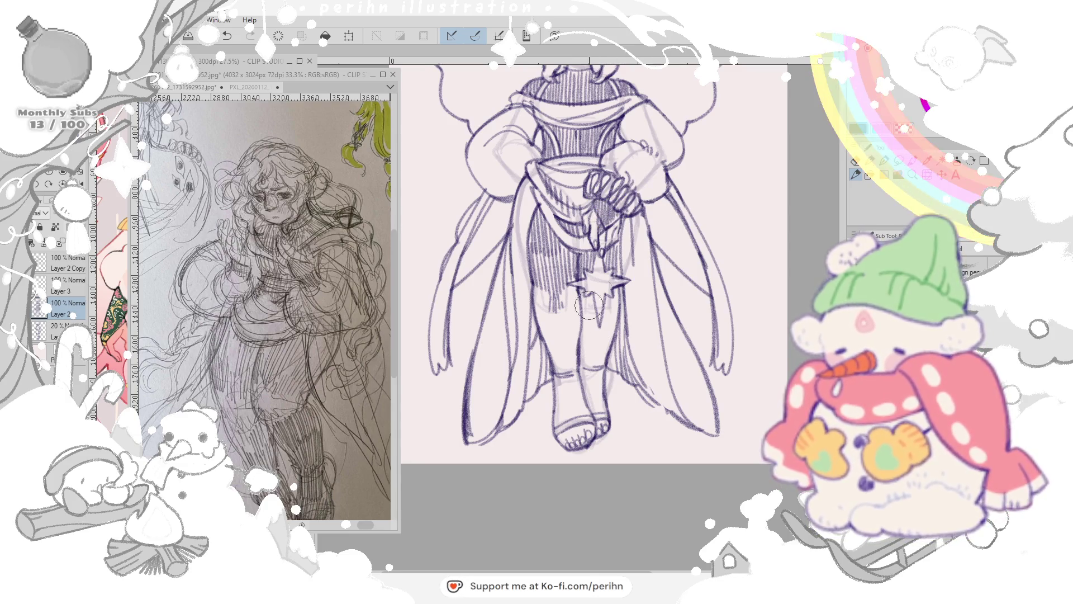
{"action": "mouse_move", "coordinate": [536, 285]}
{"action": "left_mouse_down"}
{"action": "mouse_move", "coordinate": [554, 327]}
{"action": "mouse_move", "coordinate": [573, 289]}
{"action": "mouse_move", "coordinate": [579, 319]}
{"action": "mouse_move", "coordinate": [545, 357]}
{"action": "mouse_move", "coordinate": [571, 339]}
{"action": "left_mouse_up"}
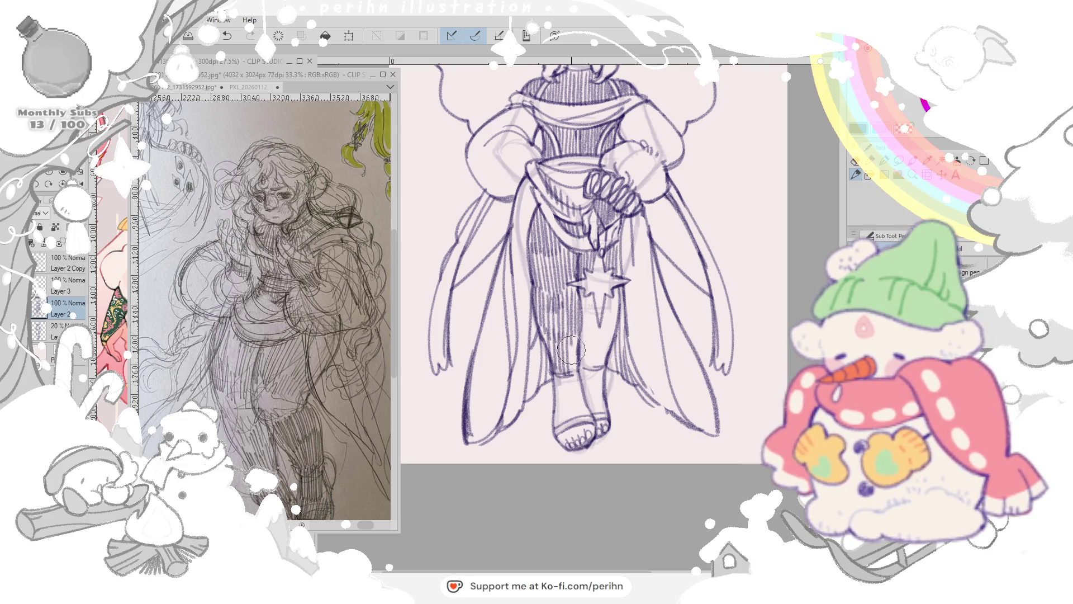
{"action": "mouse_move", "coordinate": [562, 394]}
{"action": "left_mouse_down"}
{"action": "mouse_move", "coordinate": [554, 419]}
{"action": "mouse_move", "coordinate": [566, 432]}
{"action": "mouse_move", "coordinate": [579, 411]}
{"action": "mouse_move", "coordinate": [574, 374]}
{"action": "mouse_move", "coordinate": [611, 312]}
{"action": "mouse_move", "coordinate": [586, 369]}
{"action": "mouse_move", "coordinate": [586, 390]}
{"action": "mouse_move", "coordinate": [591, 373]}
{"action": "mouse_move", "coordinate": [597, 395]}
{"action": "mouse_move", "coordinate": [583, 302]}
{"action": "mouse_move", "coordinate": [579, 327]}
{"action": "mouse_move", "coordinate": [581, 317]}
{"action": "mouse_move", "coordinate": [587, 335]}
{"action": "mouse_move", "coordinate": [595, 290]}
{"action": "mouse_move", "coordinate": [614, 307]}
{"action": "mouse_move", "coordinate": [612, 336]}
{"action": "left_mouse_up"}
Step: Hatch the thigh and leg right of and below the star charm, then fit the page in view
{"action": "left_click_drag", "start_coordinate": [617, 294], "coordinate": [621, 336]}
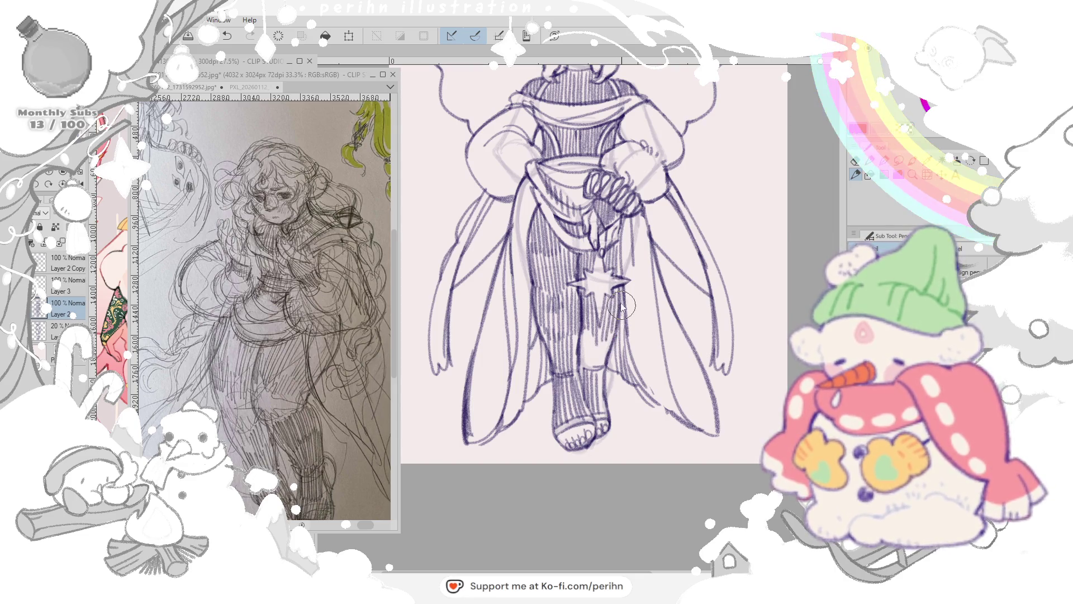
{"action": "mouse_move", "coordinate": [608, 289]}
{"action": "left_mouse_down"}
{"action": "mouse_move", "coordinate": [612, 336]}
{"action": "mouse_move", "coordinate": [617, 327]}
{"action": "mouse_move", "coordinate": [586, 369]}
{"action": "left_mouse_up"}
{"action": "left_click_drag", "start_coordinate": [591, 324], "coordinate": [574, 369]}
{"action": "key", "text": "ctrl+0"}
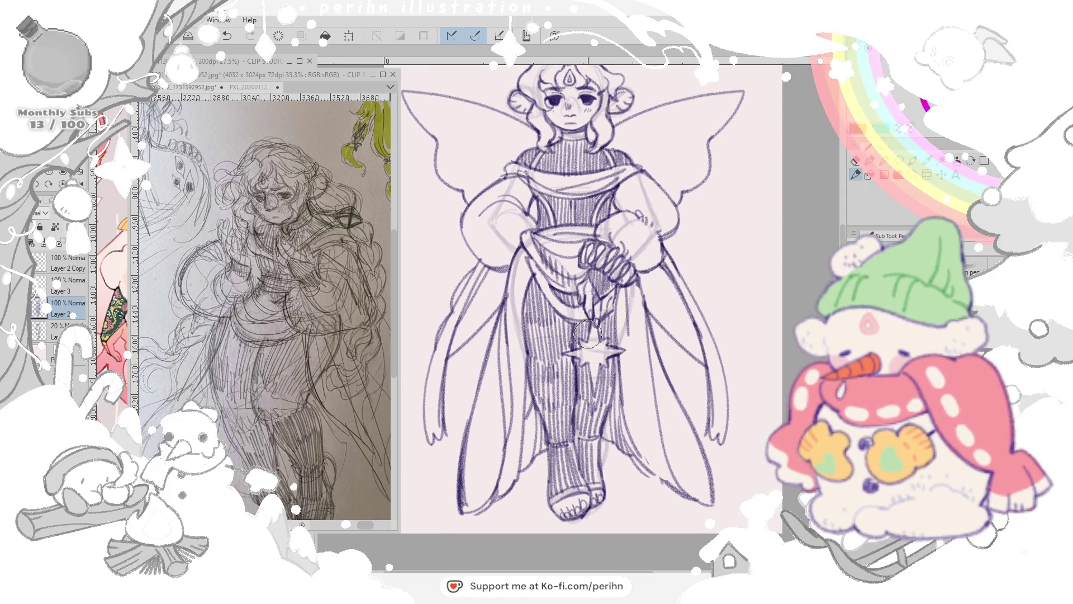
Step: Undo the last stroke, clean up the scarf lines and return to the Pencil
{"action": "key", "text": "ctrl+z"}
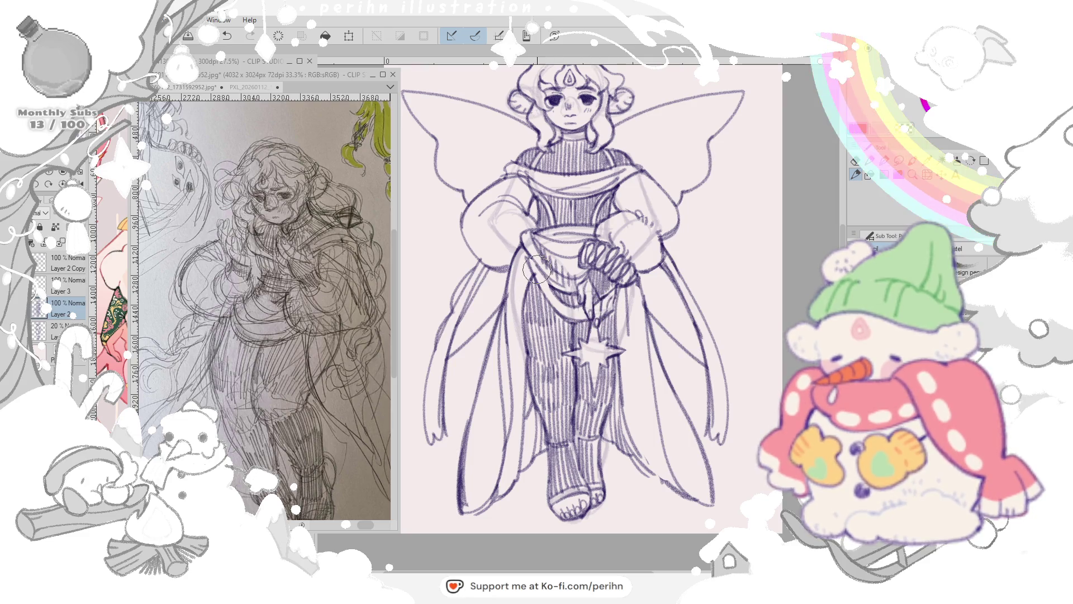
{"action": "left_click_drag", "start_coordinate": [553, 252], "coordinate": [555, 238]}
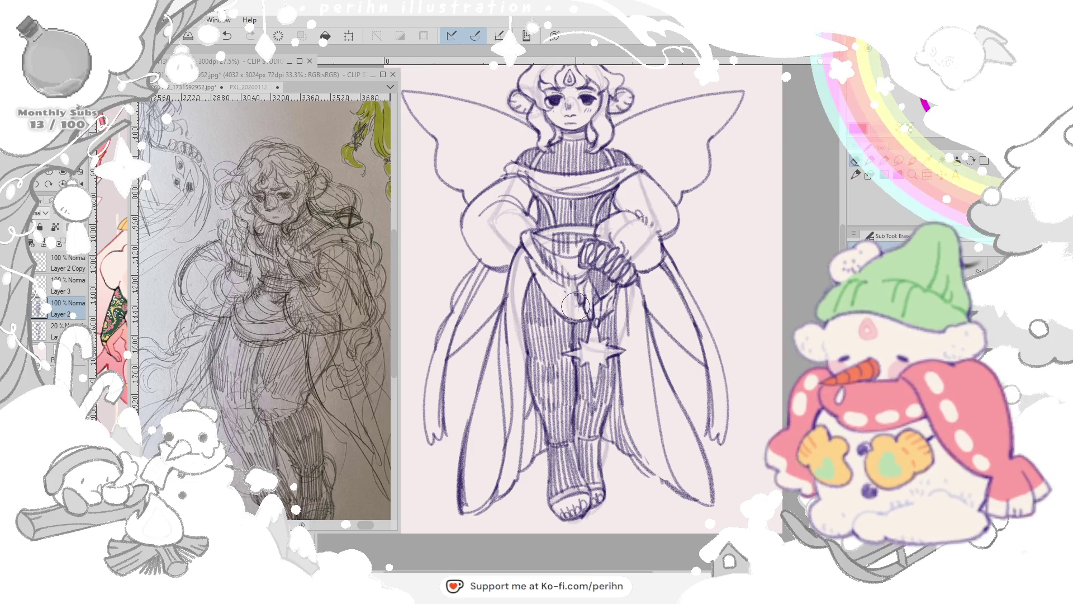
{"action": "key", "text": "p"}
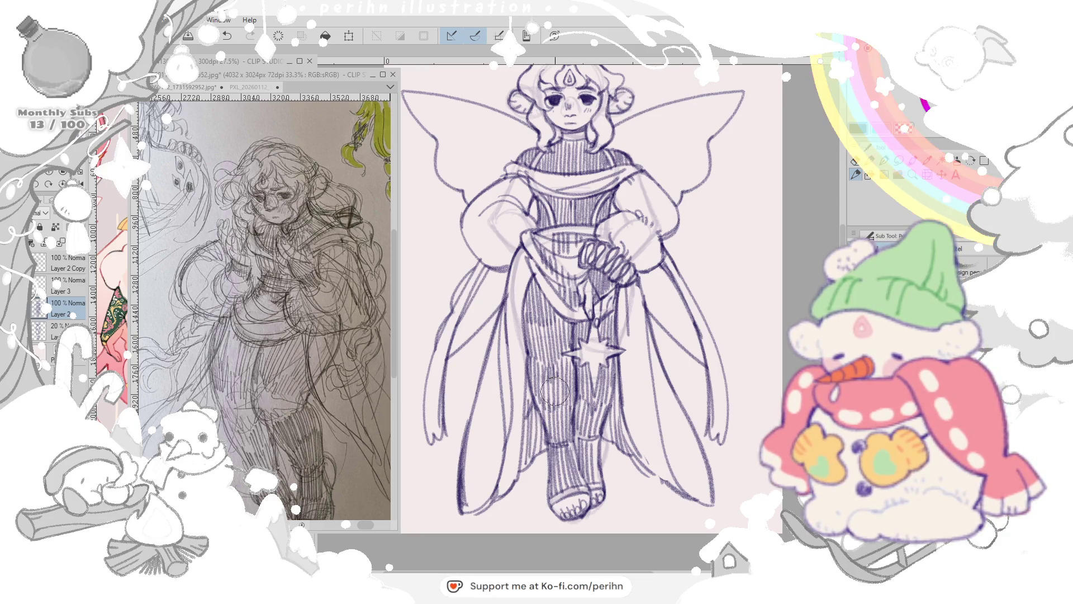
Step: Alternate Pen and Eraser to fur the sleeve cuffs and add a stroke across the legs
{"action": "left_click_drag", "start_coordinate": [530, 401], "coordinate": [534, 436]}
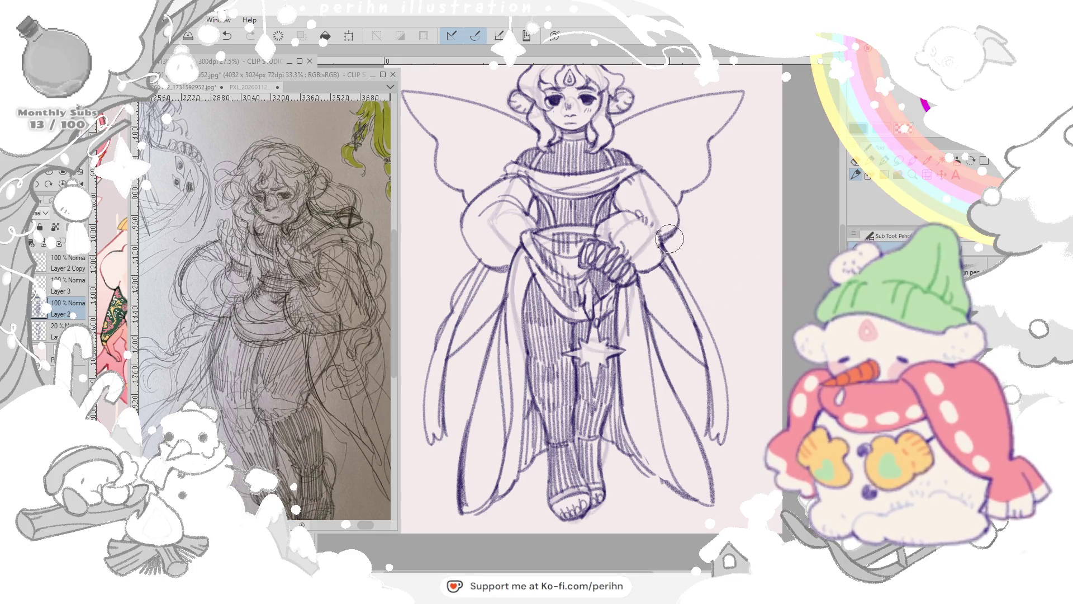
{"action": "left_click", "coordinate": [854, 173]}
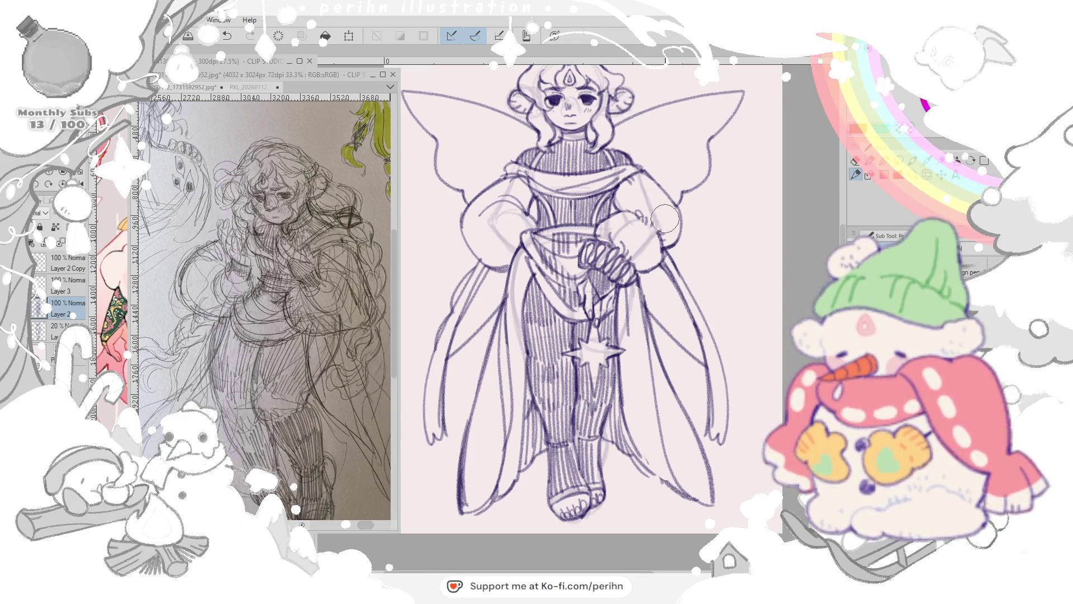
{"action": "left_click", "coordinate": [854, 163]}
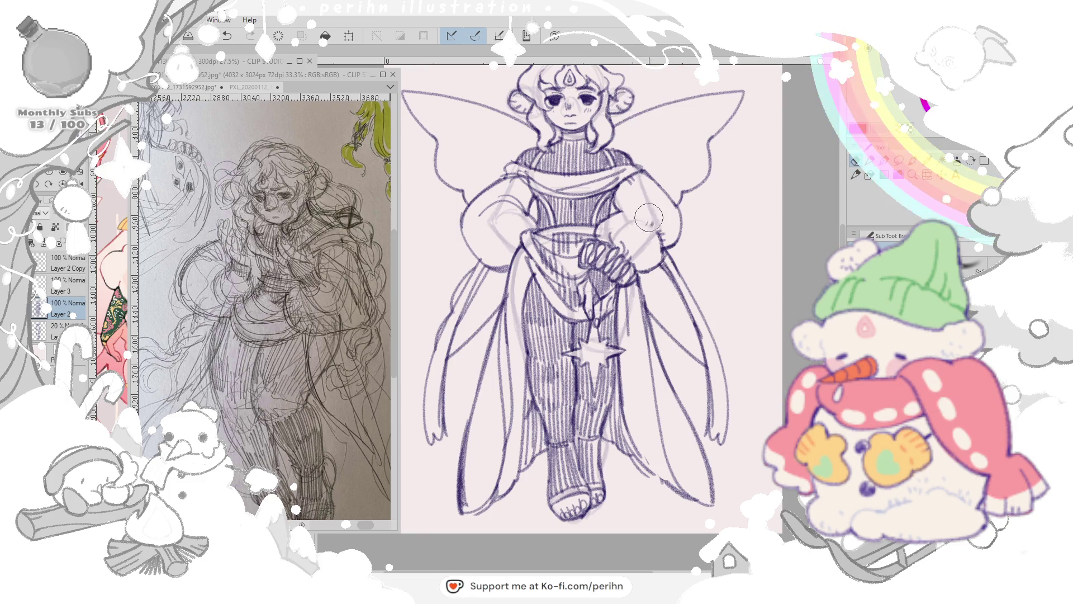
{"action": "left_click", "coordinate": [856, 175]}
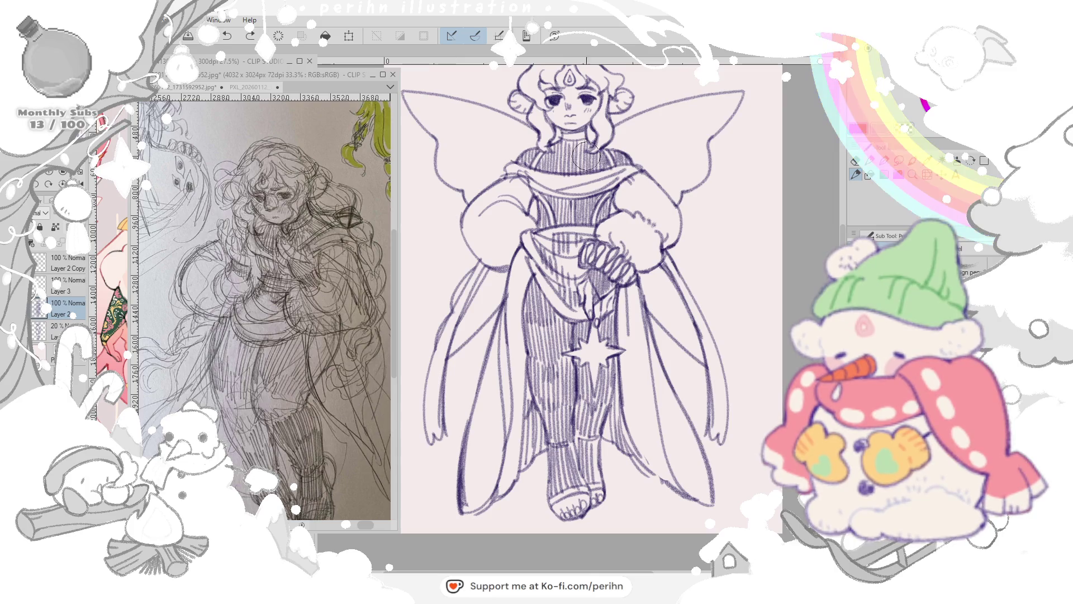
{"action": "scroll", "coordinate": [577, 159], "scroll_direction": "up", "scroll_amount": 1}
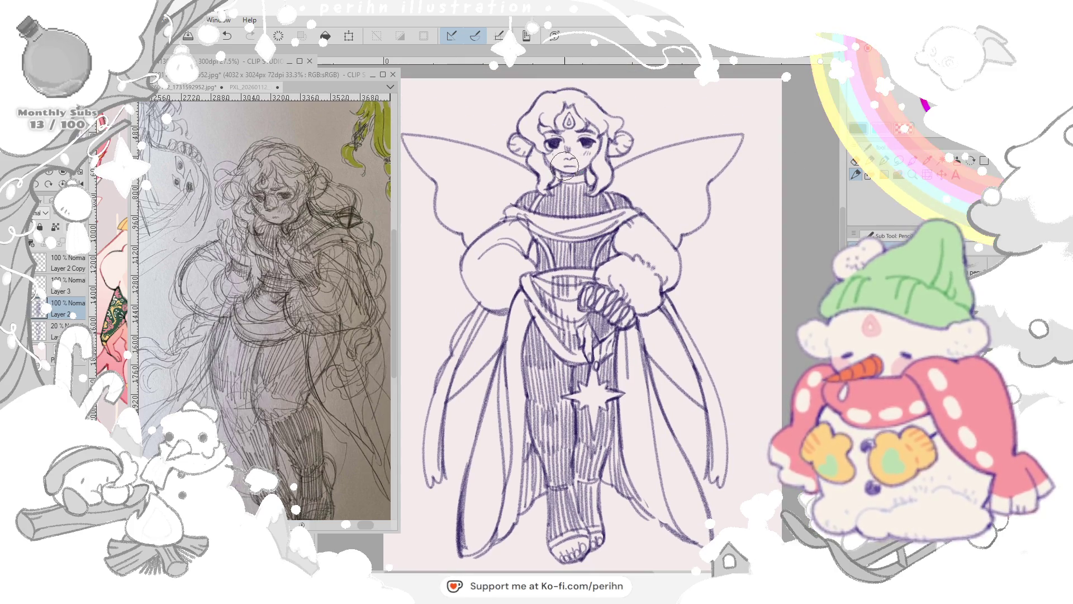
{"action": "left_click", "coordinate": [854, 161]}
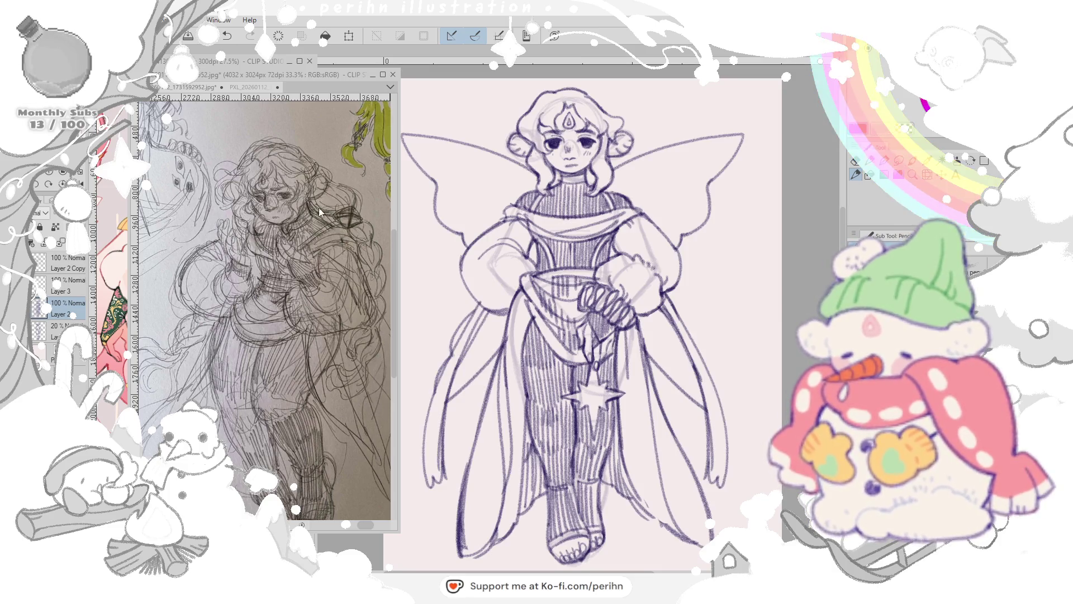
Step: Erase part of the face lineart and marquee-select the mouth area for moving
{"action": "left_click", "coordinate": [855, 163]}
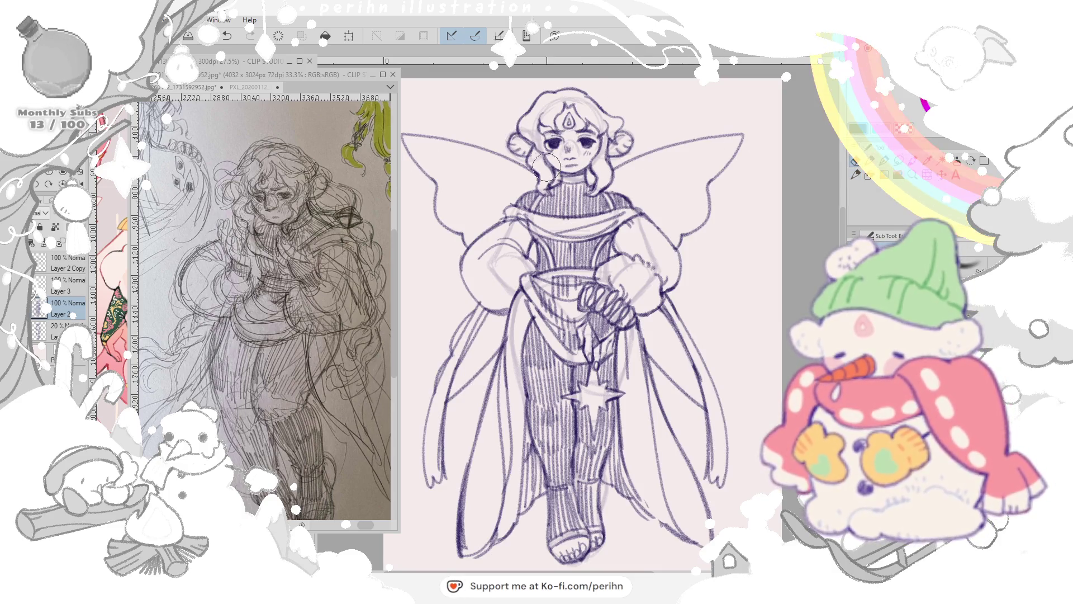
{"action": "key", "text": "m"}
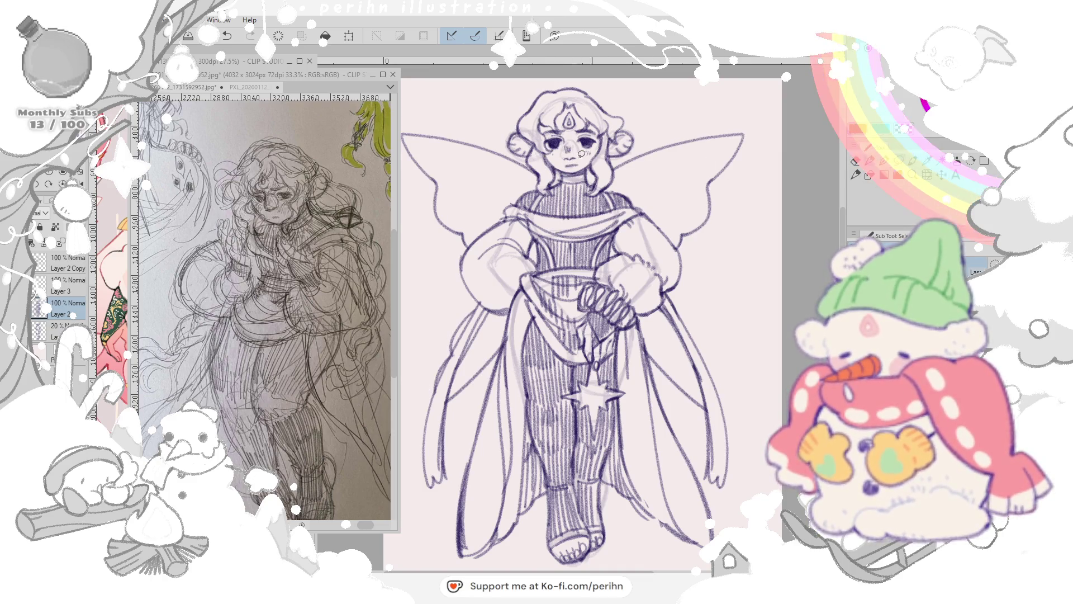
{"action": "left_click_drag", "start_coordinate": [559, 151], "coordinate": [584, 170]}
{"action": "key", "text": "k"}
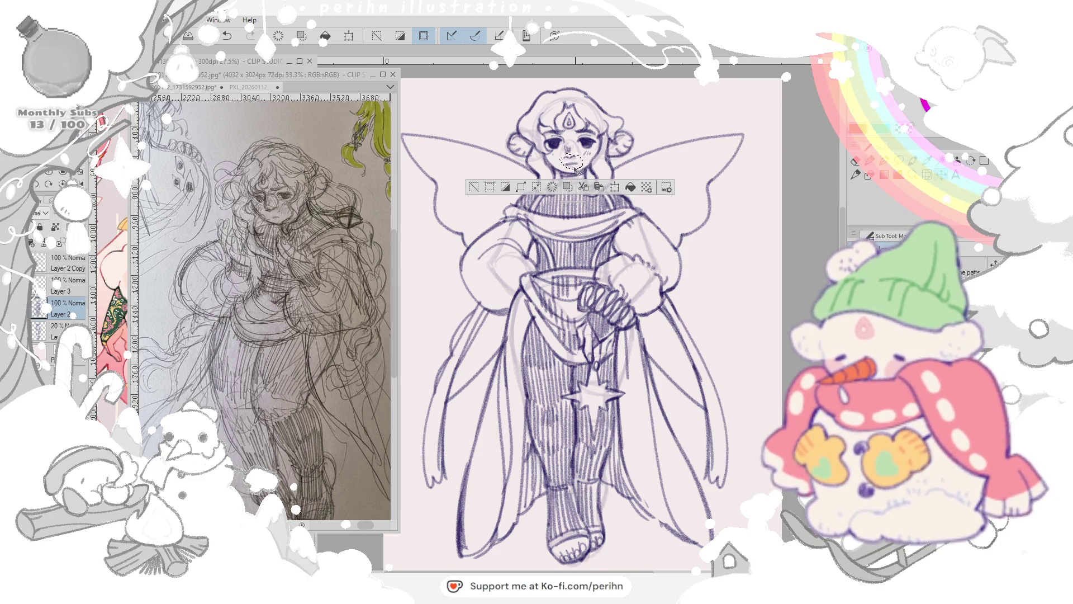
Step: Nudge the mouth into place, deselect, and erase a small bit of the wing
{"action": "left_click_drag", "start_coordinate": [575, 164], "coordinate": [577, 166]}
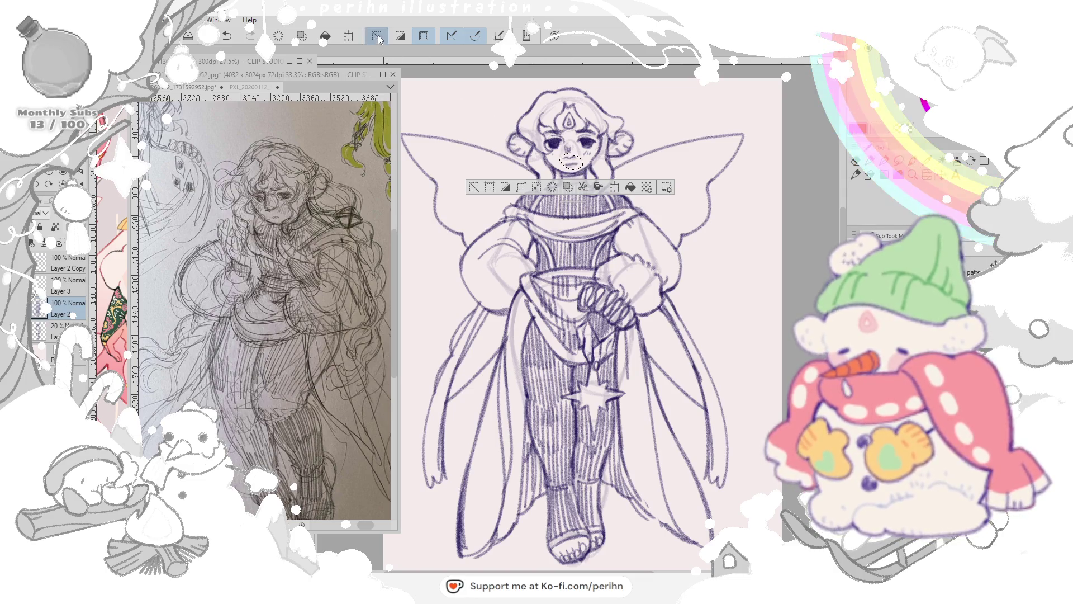
{"action": "key", "text": "ctrl+d"}
{"action": "key", "text": "p"}
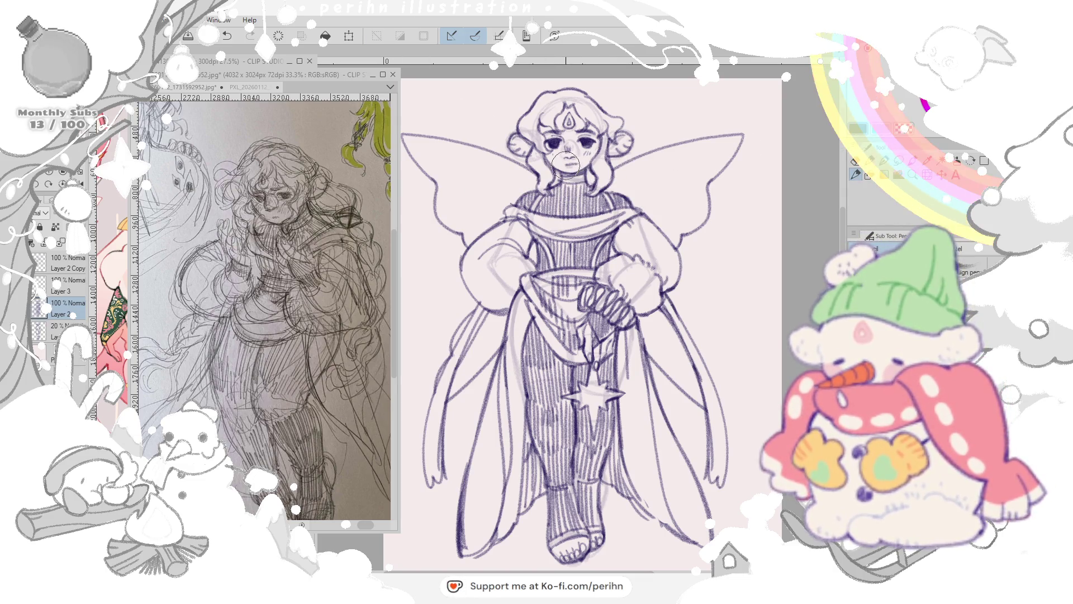
{"action": "key", "text": "e"}
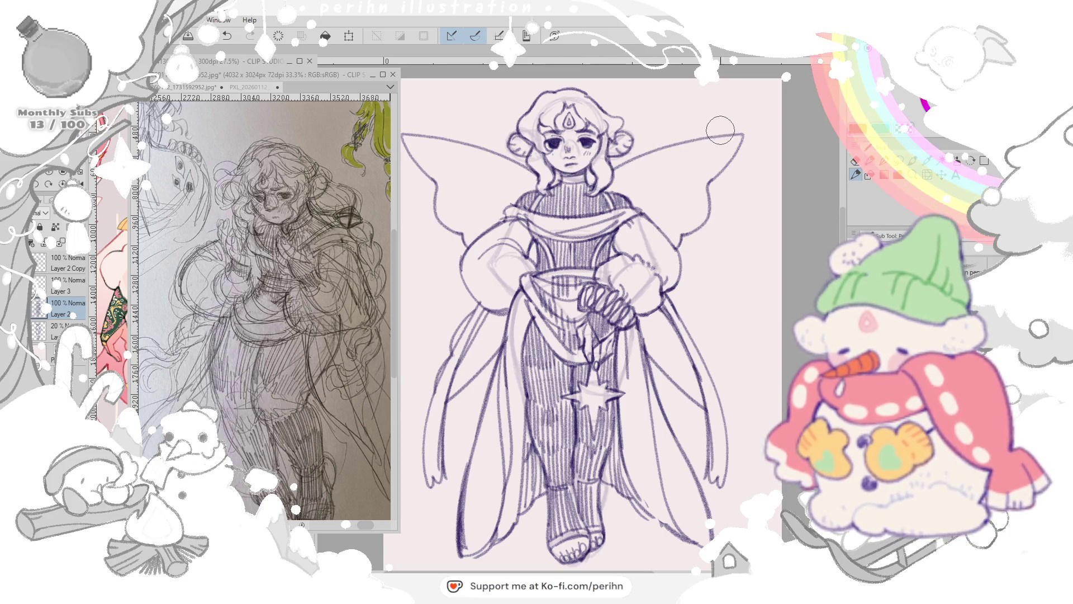
{"action": "left_click_drag", "start_coordinate": [692, 150], "coordinate": [689, 145]}
Step: Select the area around the face and ready it for moving
{"action": "left_click", "coordinate": [898, 160]}
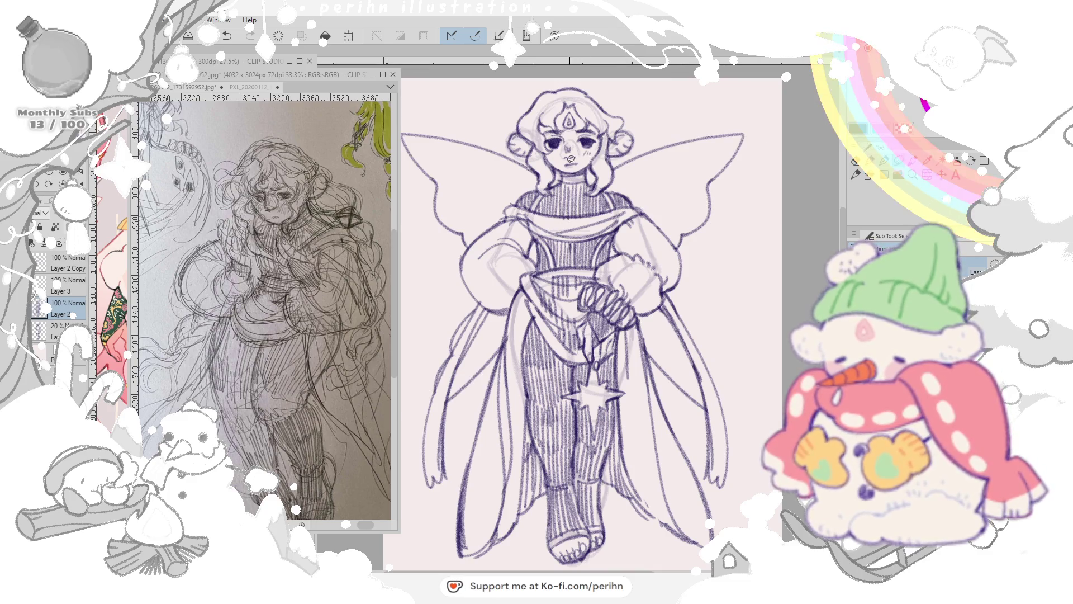
{"action": "left_click_drag", "start_coordinate": [577, 171], "coordinate": [577, 164]}
{"action": "key", "text": "k"}
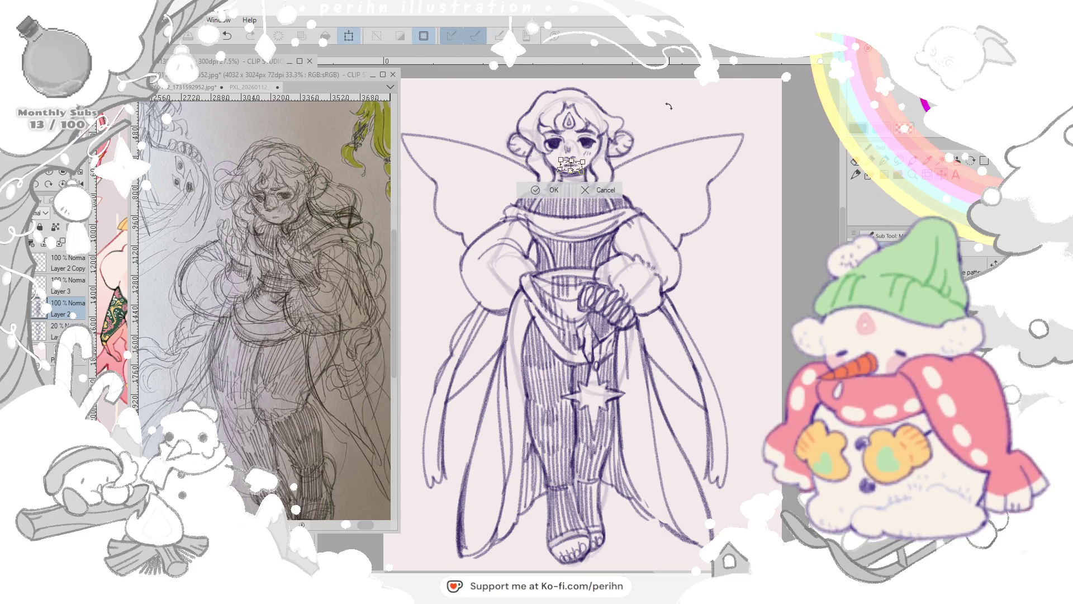
Step: Commit the face adjustment from the transform bar and clear the selection
{"action": "left_click", "coordinate": [398, 30]}
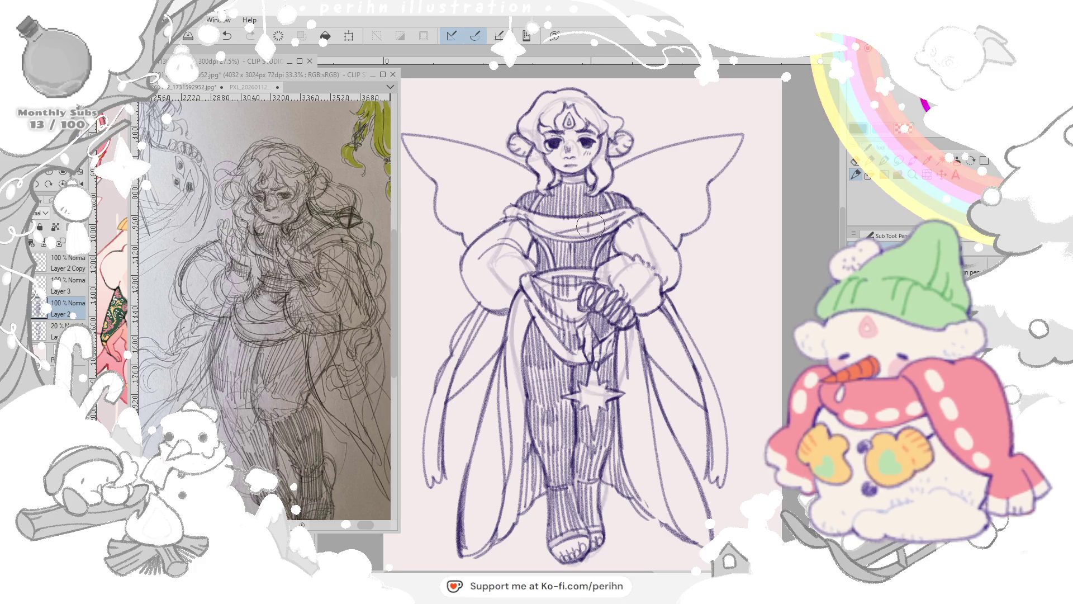
Step: Add scarf hatch strokes, lower Layer 2 to 24% opacity and hide the rough sketch
{"action": "left_click_drag", "start_coordinate": [599, 220], "coordinate": [613, 235]}
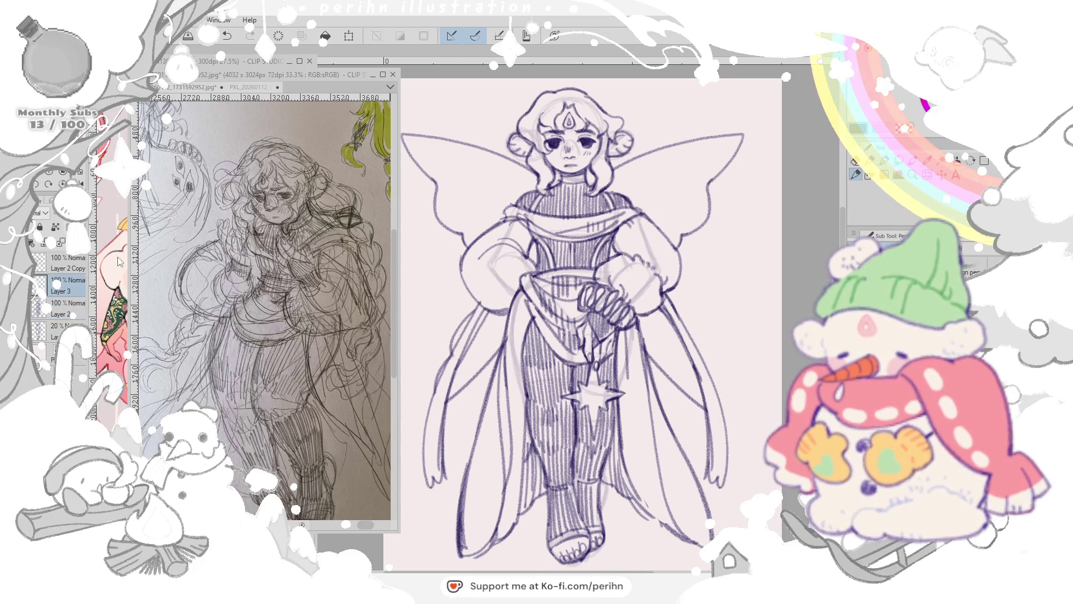
{"action": "left_click", "coordinate": [68, 313]}
{"action": "left_click_drag", "start_coordinate": [91, 224], "coordinate": [59, 224]}
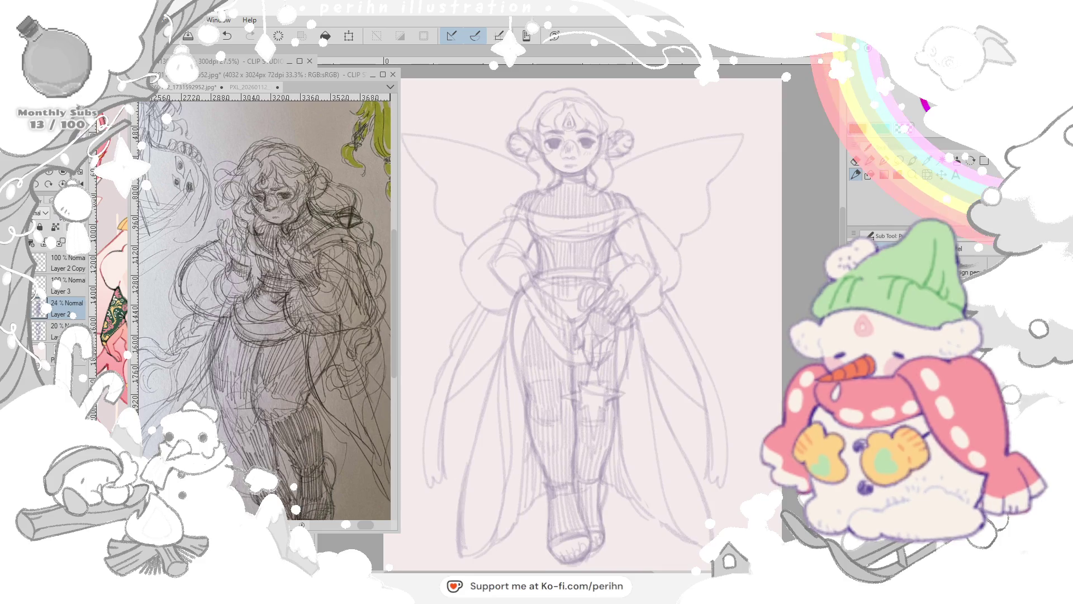
{"action": "left_click", "coordinate": [38, 324]}
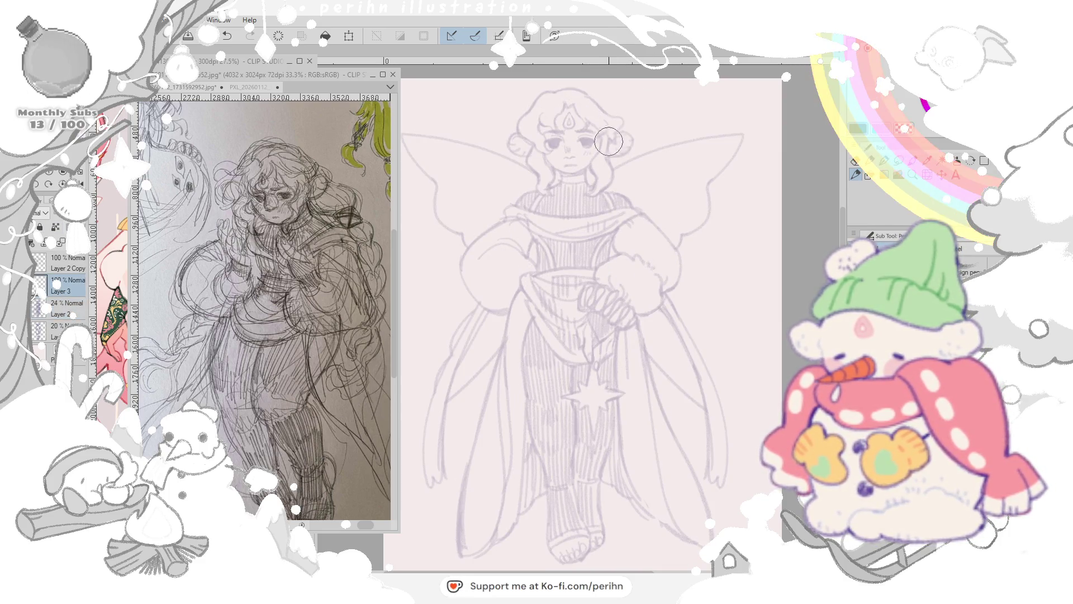
Step: Ink hair strands around the face, redoing the left-side curve thinner
{"action": "left_click_drag", "start_coordinate": [530, 127], "coordinate": [527, 187]}
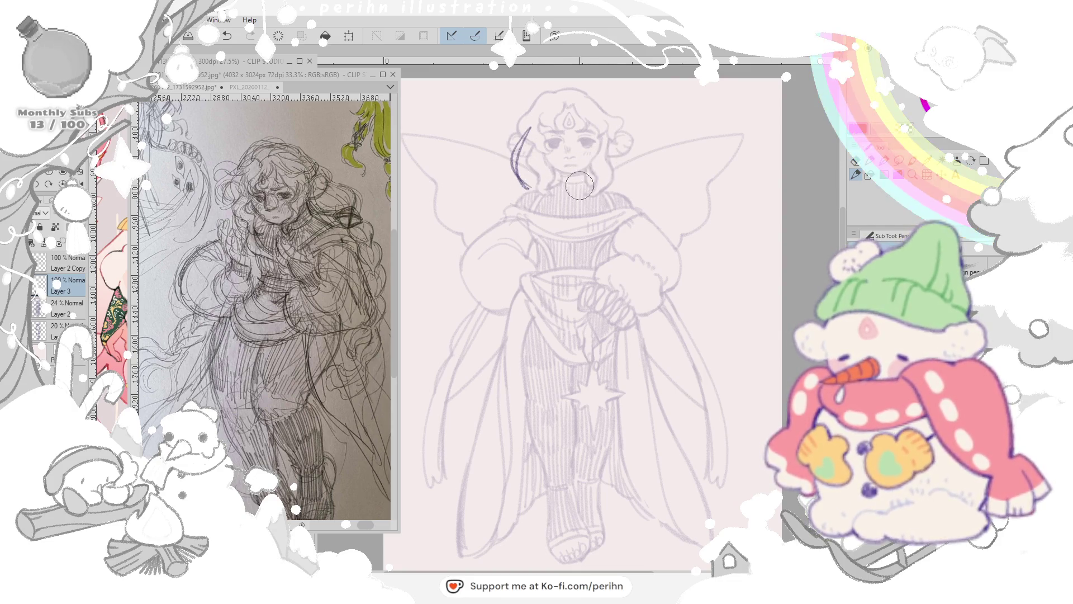
{"action": "mouse_move", "coordinate": [548, 187]}
{"action": "left_mouse_down"}
{"action": "mouse_move", "coordinate": [562, 176]}
{"action": "mouse_move", "coordinate": [594, 185]}
{"action": "left_mouse_up"}
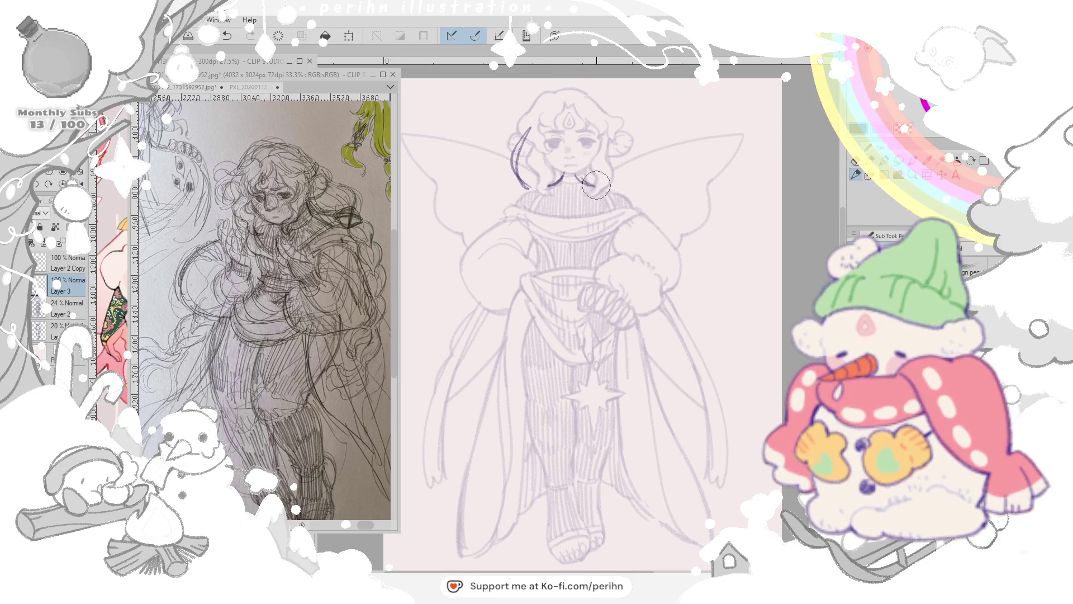
{"action": "left_click_drag", "start_coordinate": [615, 138], "coordinate": [624, 187]}
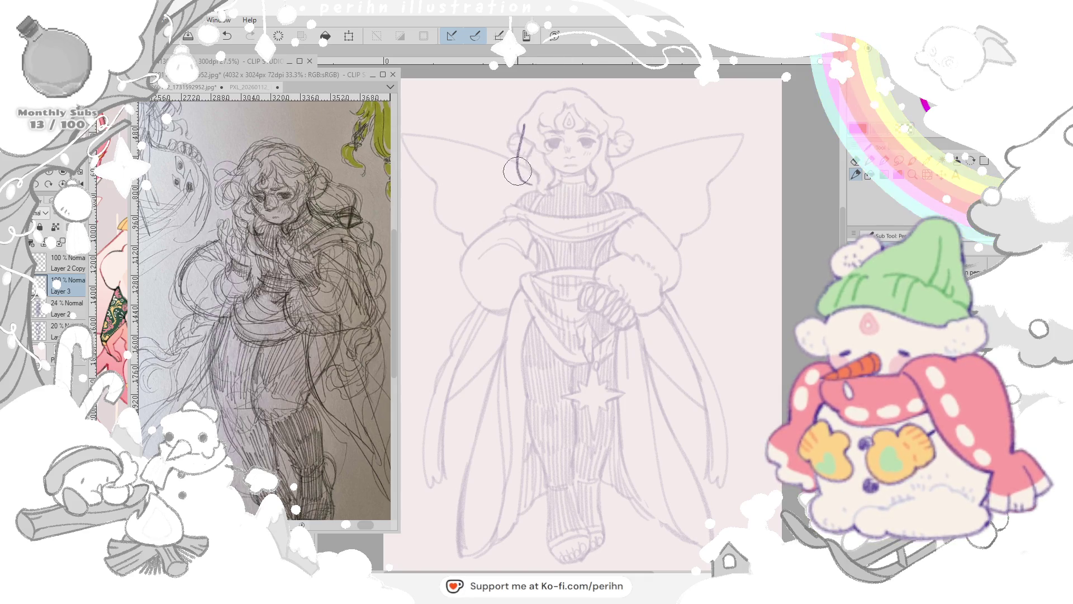
{"action": "left_click_drag", "start_coordinate": [521, 137], "coordinate": [514, 184]}
{"action": "key", "text": "ctrl+z"}
{"action": "mouse_move", "coordinate": [521, 126]}
{"action": "left_mouse_down"}
{"action": "mouse_move", "coordinate": [531, 181]}
{"action": "mouse_move", "coordinate": [569, 175]}
{"action": "mouse_move", "coordinate": [524, 185]}
{"action": "mouse_move", "coordinate": [554, 181]}
{"action": "mouse_move", "coordinate": [524, 186]}
{"action": "mouse_move", "coordinate": [550, 198]}
{"action": "mouse_move", "coordinate": [535, 212]}
{"action": "mouse_move", "coordinate": [520, 203]}
{"action": "left_mouse_up"}
{"action": "key", "text": "ctrl+z"}
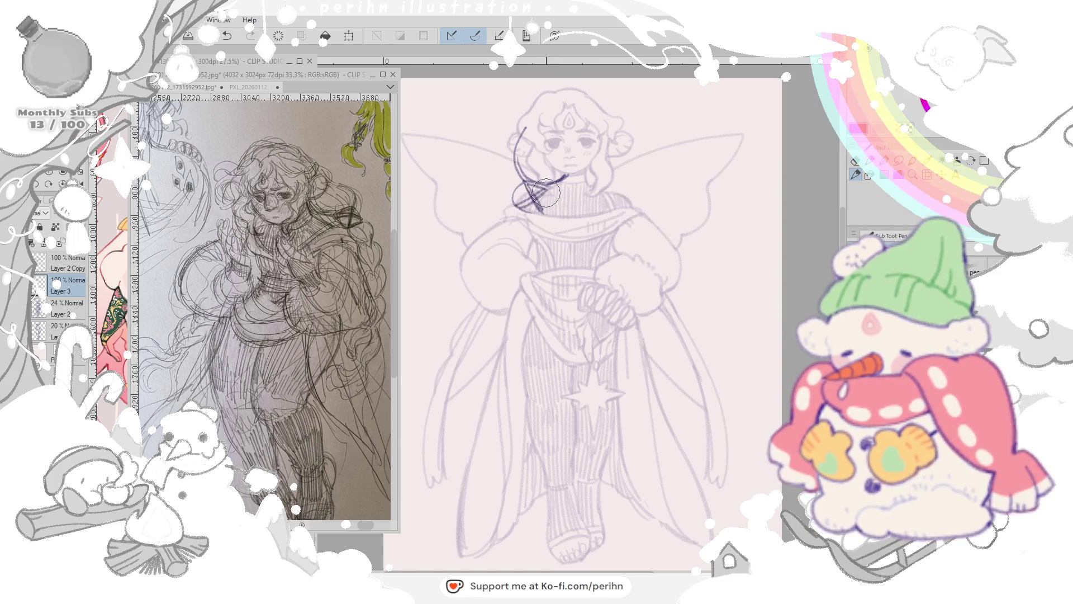
Step: Draw the braid's neck loop and extend it down past the shoulder
{"action": "left_click_drag", "start_coordinate": [524, 202], "coordinate": [545, 192]}
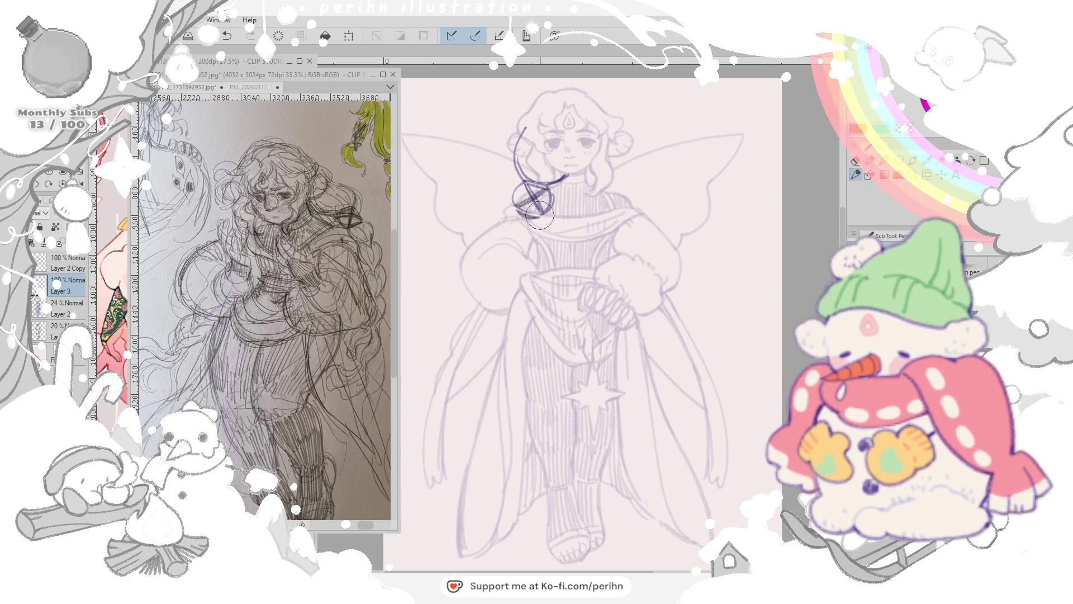
{"action": "left_click_drag", "start_coordinate": [513, 214], "coordinate": [499, 270]}
{"action": "left_click_drag", "start_coordinate": [536, 221], "coordinate": [489, 304]}
{"action": "mouse_move", "coordinate": [513, 268]}
{"action": "left_mouse_down"}
{"action": "mouse_move", "coordinate": [486, 334]}
{"action": "mouse_move", "coordinate": [496, 339]}
{"action": "left_mouse_up"}
{"action": "mouse_move", "coordinate": [514, 296]}
{"action": "left_mouse_down"}
{"action": "mouse_move", "coordinate": [488, 343]}
{"action": "mouse_move", "coordinate": [477, 418]}
{"action": "left_mouse_up"}
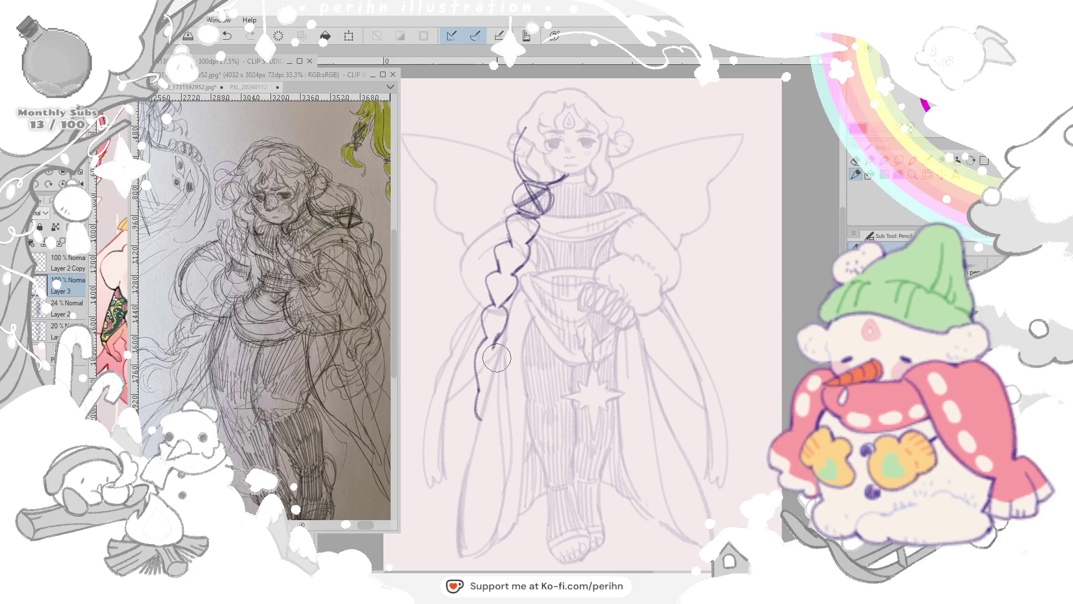
Step: Extend the braid down to a curled tip and clean its lower section with the eraser
{"action": "mouse_move", "coordinate": [502, 344]}
{"action": "left_mouse_down"}
{"action": "mouse_move", "coordinate": [509, 392]}
{"action": "mouse_move", "coordinate": [476, 420]}
{"action": "left_mouse_up"}
{"action": "mouse_move", "coordinate": [513, 379]}
{"action": "left_mouse_down"}
{"action": "mouse_move", "coordinate": [490, 415]}
{"action": "mouse_move", "coordinate": [505, 395]}
{"action": "left_mouse_up"}
{"action": "key", "text": "e"}
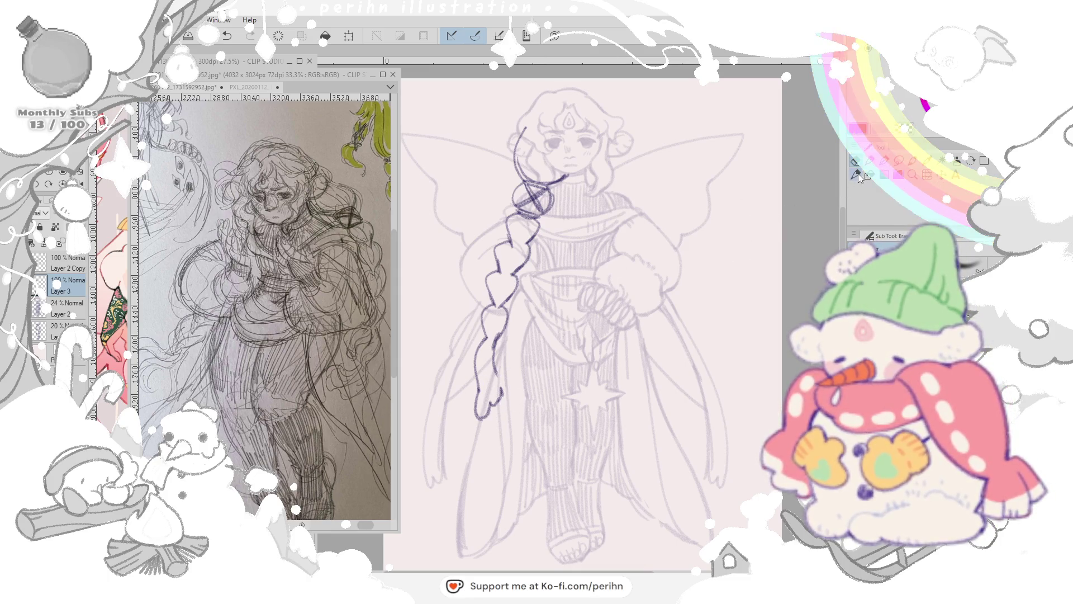
{"action": "mouse_move", "coordinate": [533, 323]}
{"action": "left_mouse_down"}
{"action": "mouse_move", "coordinate": [484, 391]}
{"action": "mouse_move", "coordinate": [509, 406]}
{"action": "left_mouse_up"}
{"action": "key", "text": "e"}
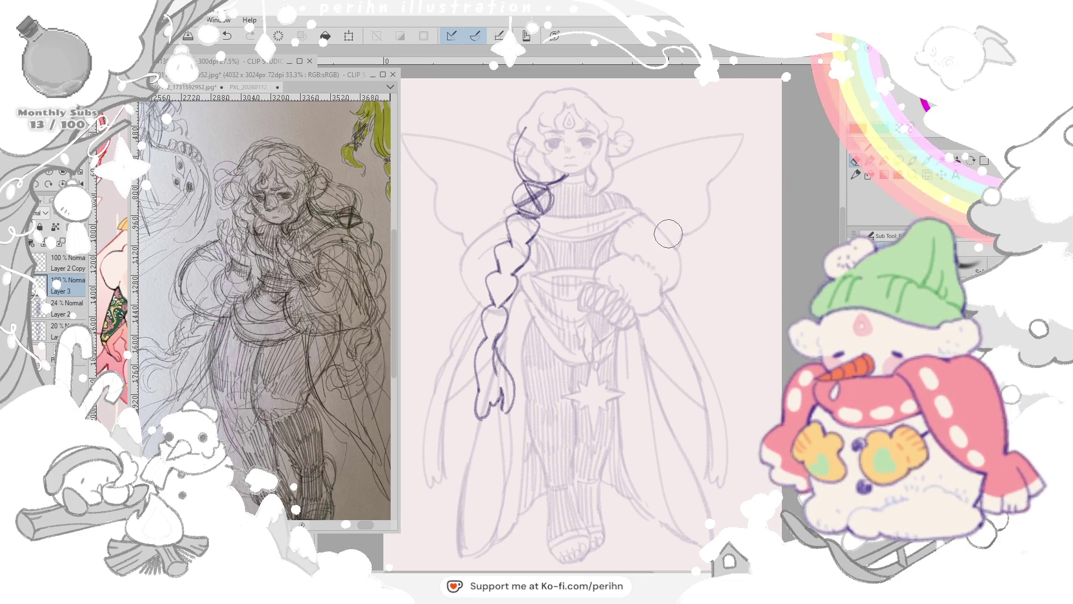
{"action": "key", "text": "p"}
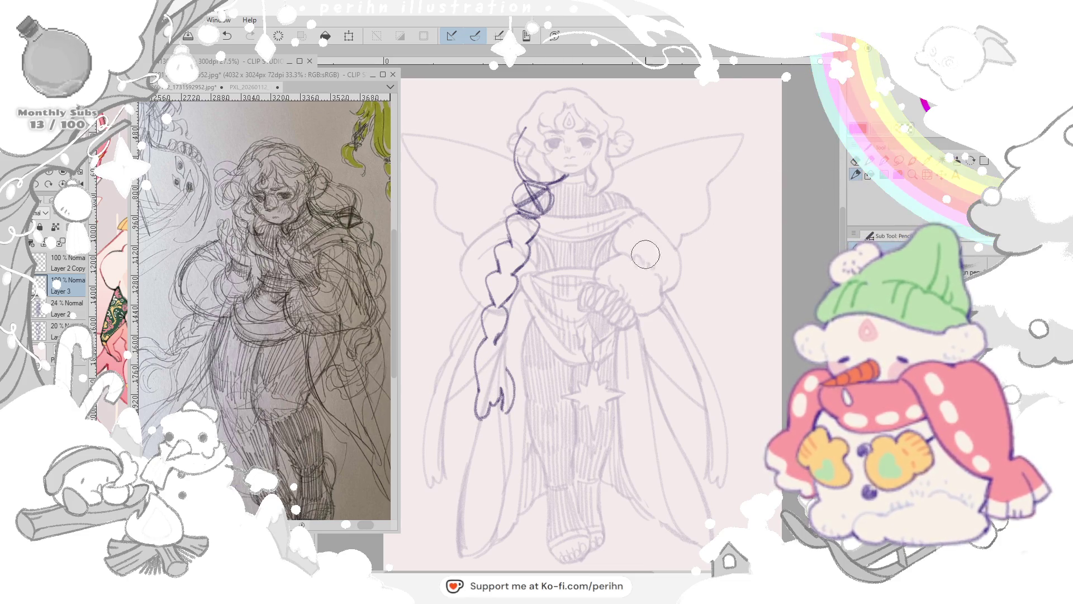
Step: Darken and thicken the braid's middle and upper strands with the pen
{"action": "left_click_drag", "start_coordinate": [501, 352], "coordinate": [492, 369]}
{"action": "left_click_drag", "start_coordinate": [512, 294], "coordinate": [484, 346]}
{"action": "mouse_move", "coordinate": [508, 284]}
{"action": "left_mouse_down"}
{"action": "mouse_move", "coordinate": [520, 239]}
{"action": "mouse_move", "coordinate": [512, 252]}
{"action": "left_mouse_up"}
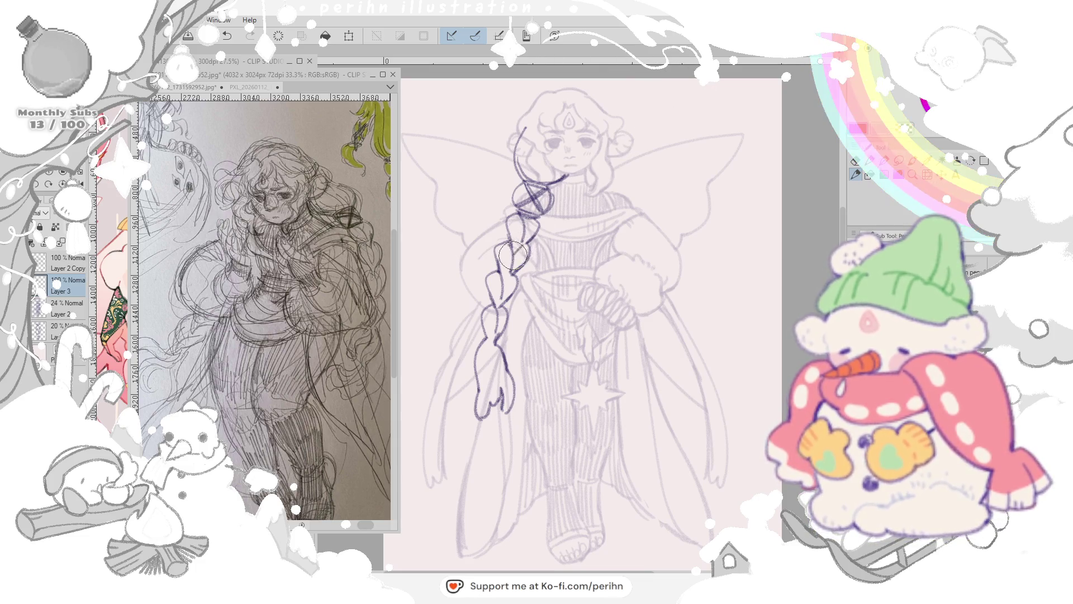
{"action": "left_click_drag", "start_coordinate": [512, 277], "coordinate": [504, 310]}
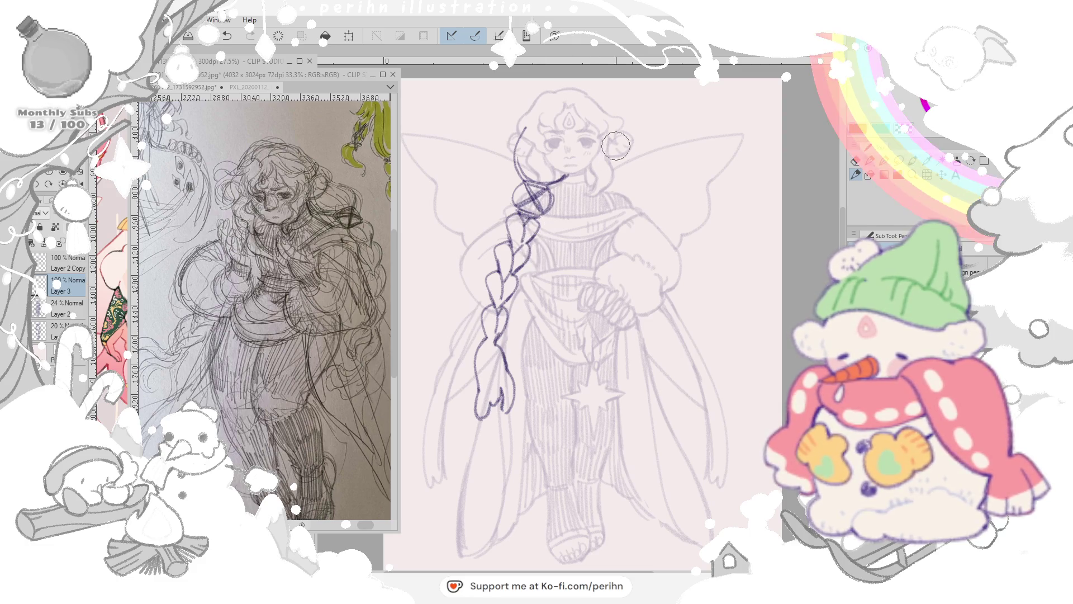
Step: Erase the braid strands over the face and redraw a cleaner strand curving past it
{"action": "left_click", "coordinate": [854, 160]}
{"action": "left_click_drag", "start_coordinate": [539, 151], "coordinate": [526, 168]}
{"action": "left_click", "coordinate": [855, 174]}
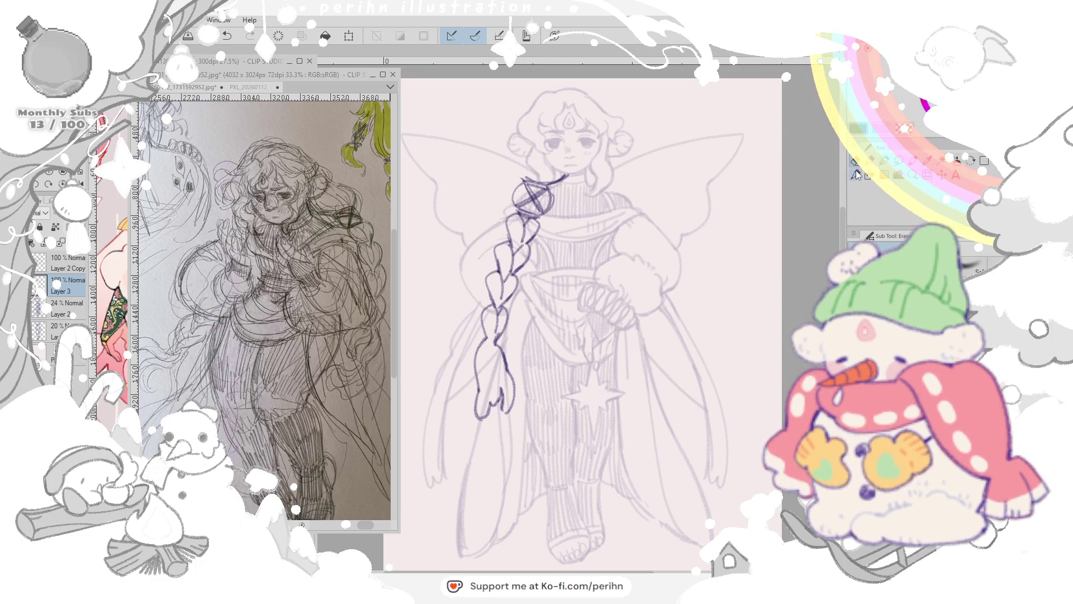
{"action": "left_click_drag", "start_coordinate": [530, 121], "coordinate": [522, 176]}
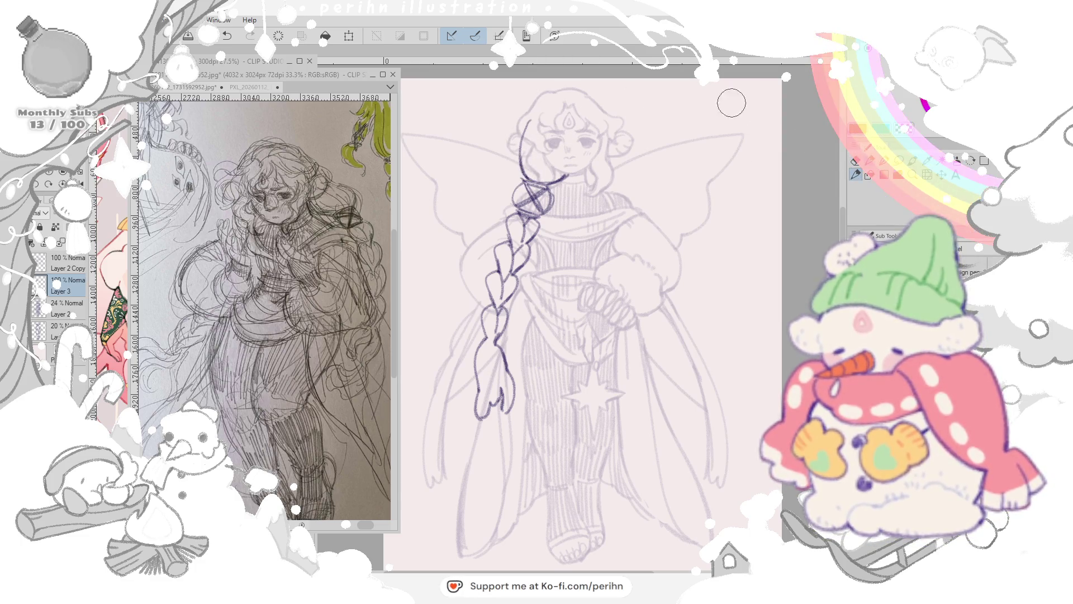
{"action": "left_click_drag", "start_coordinate": [531, 118], "coordinate": [520, 180]}
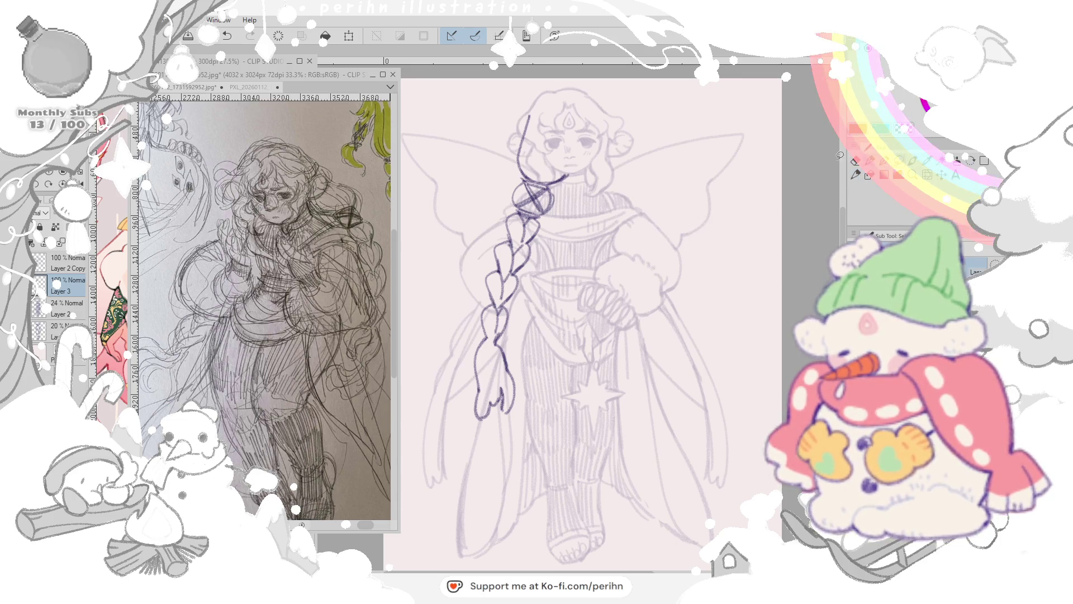
Step: Lasso the braid lines and delete the selection
{"action": "left_click_drag", "start_coordinate": [477, 290], "coordinate": [536, 214]}
{"action": "key", "text": "Delete"}
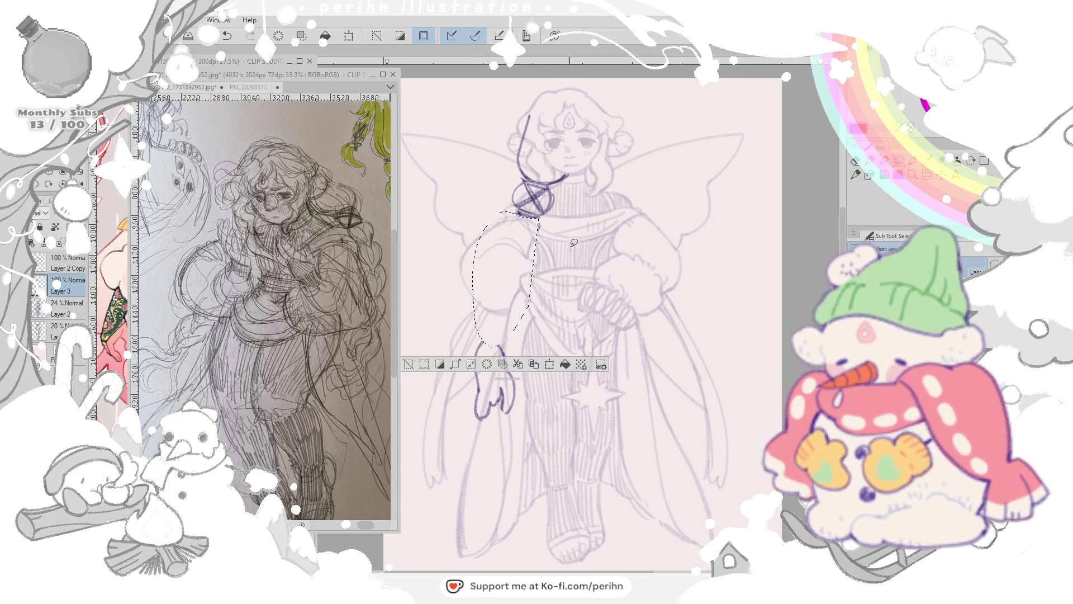
Step: Restore the braid, select it fully and move it down-left with a slight clockwise rotation
{"action": "key", "text": "ctrl+z"}
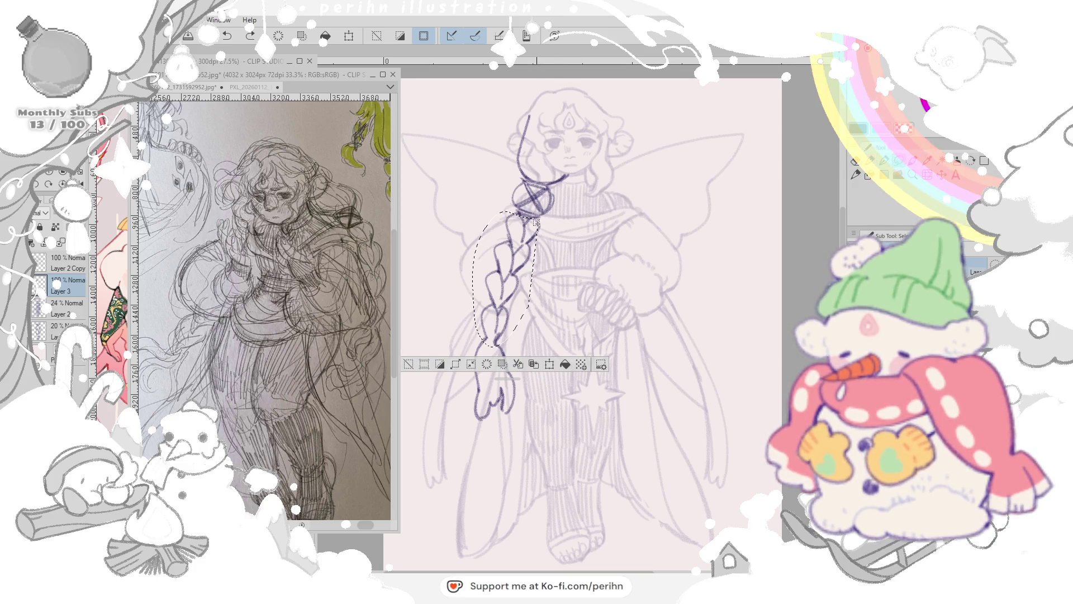
{"action": "left_click_drag", "start_coordinate": [468, 331], "coordinate": [545, 342]}
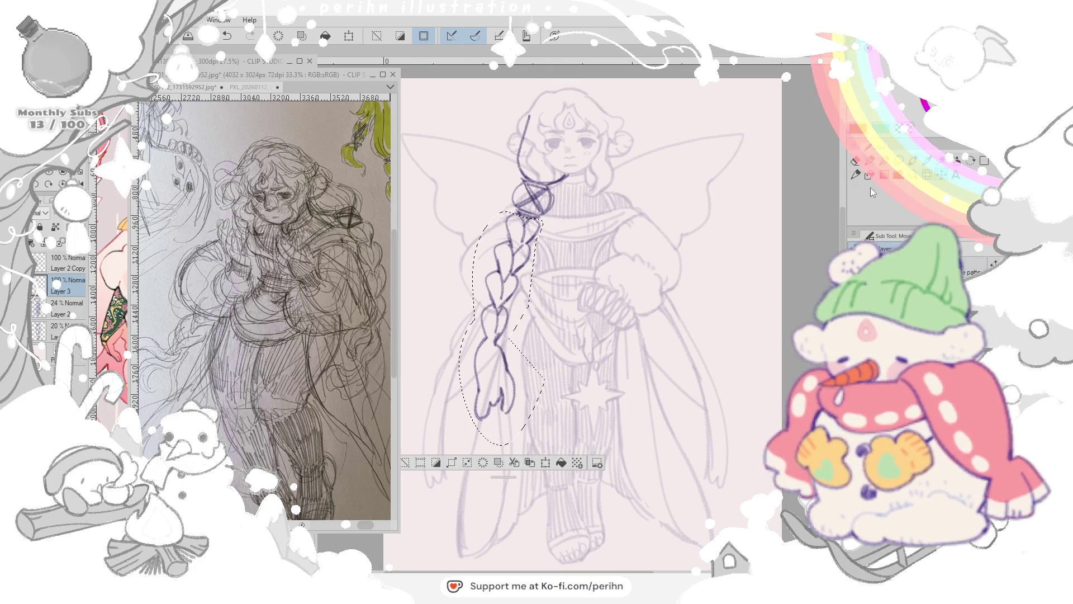
{"action": "key", "text": "ctrl+t"}
{"action": "left_click_drag", "start_coordinate": [493, 312], "coordinate": [484, 364]}
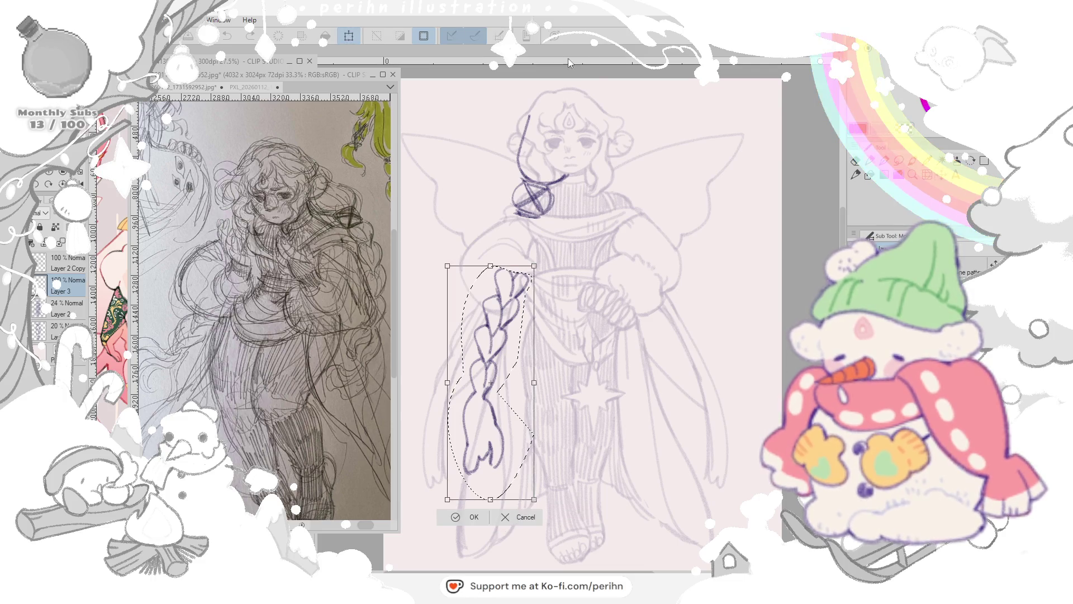
{"action": "left_click_drag", "start_coordinate": [495, 362], "coordinate": [514, 317]}
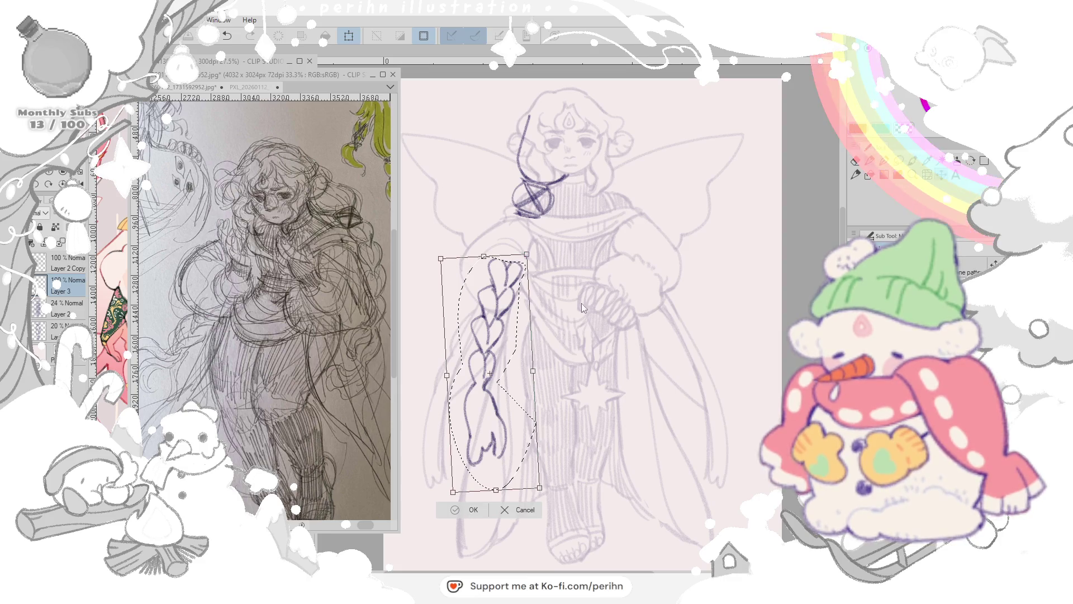
{"action": "key", "text": "Return"}
{"action": "key", "text": "ctrl+d"}
Step: Connect the braid top into the hair and nudge the braid down a little
{"action": "key", "text": "p"}
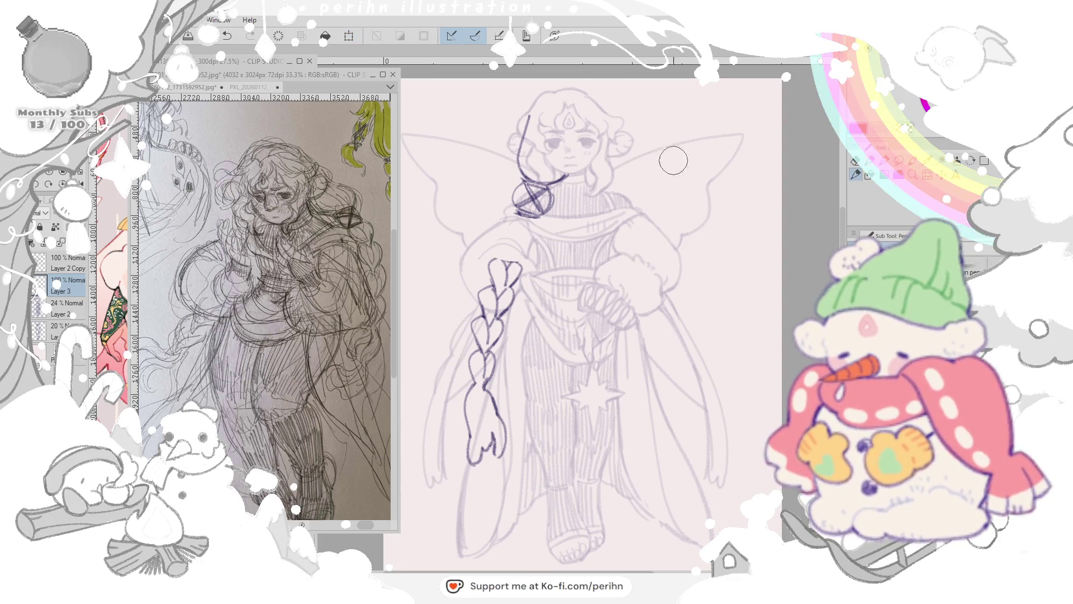
{"action": "left_click_drag", "start_coordinate": [514, 212], "coordinate": [506, 243]}
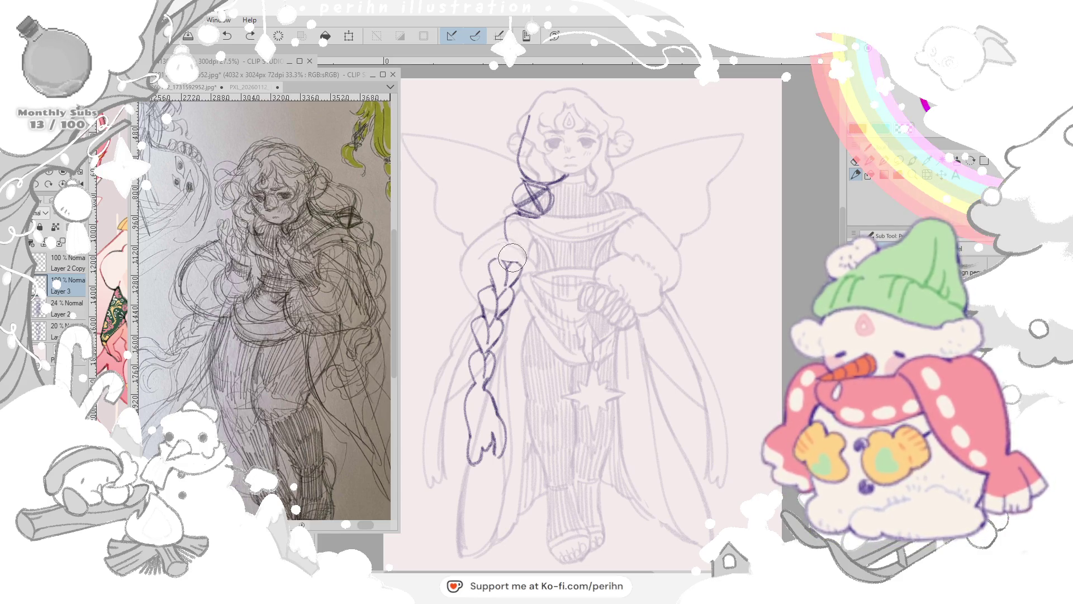
{"action": "key", "text": "ctrl+shift+d"}
{"action": "key", "text": "k"}
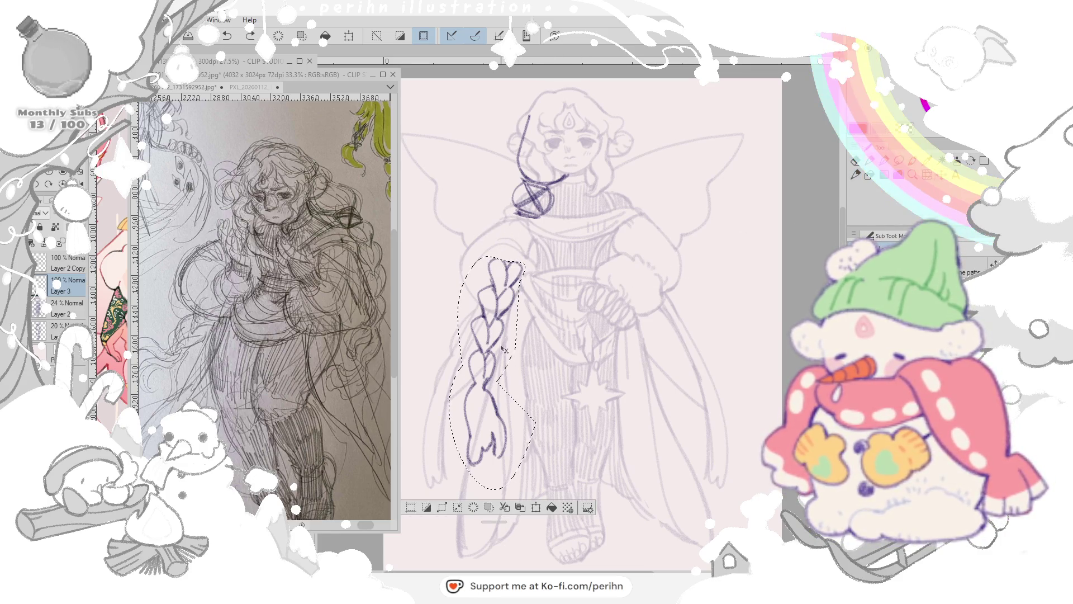
{"action": "left_click_drag", "start_coordinate": [496, 370], "coordinate": [495, 382]}
{"action": "left_click", "coordinate": [389, 37]}
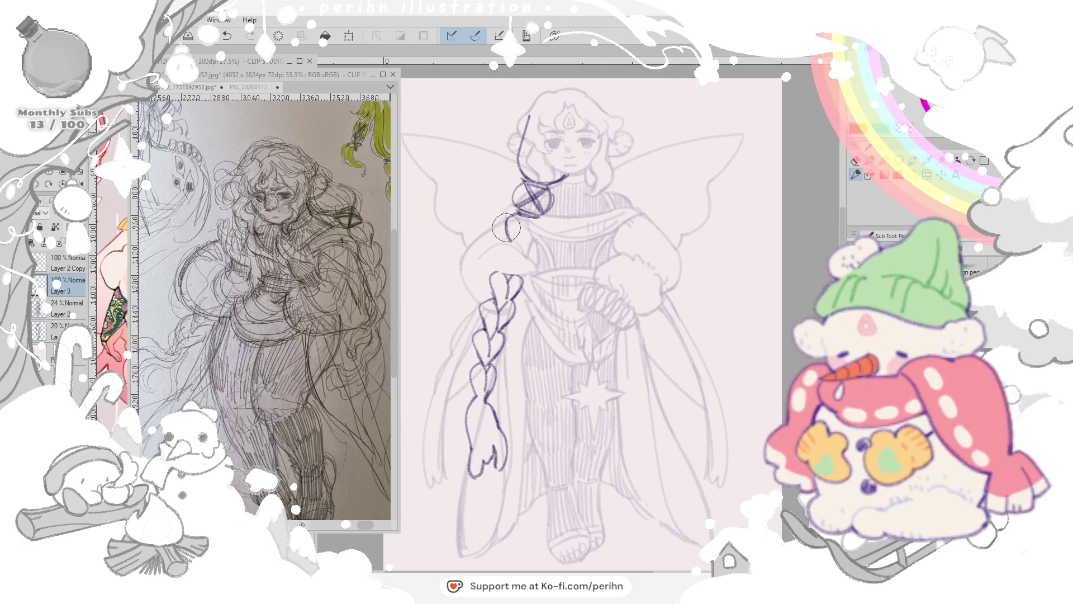
Step: Ink hair strands joining the neck to the braid so it reads continuously
{"action": "mouse_move", "coordinate": [507, 239]}
{"action": "left_mouse_down"}
{"action": "mouse_move", "coordinate": [541, 217]}
{"action": "mouse_move", "coordinate": [527, 245]}
{"action": "mouse_move", "coordinate": [512, 243]}
{"action": "mouse_move", "coordinate": [508, 281]}
{"action": "left_mouse_up"}
{"action": "left_click_drag", "start_coordinate": [537, 214], "coordinate": [528, 245]}
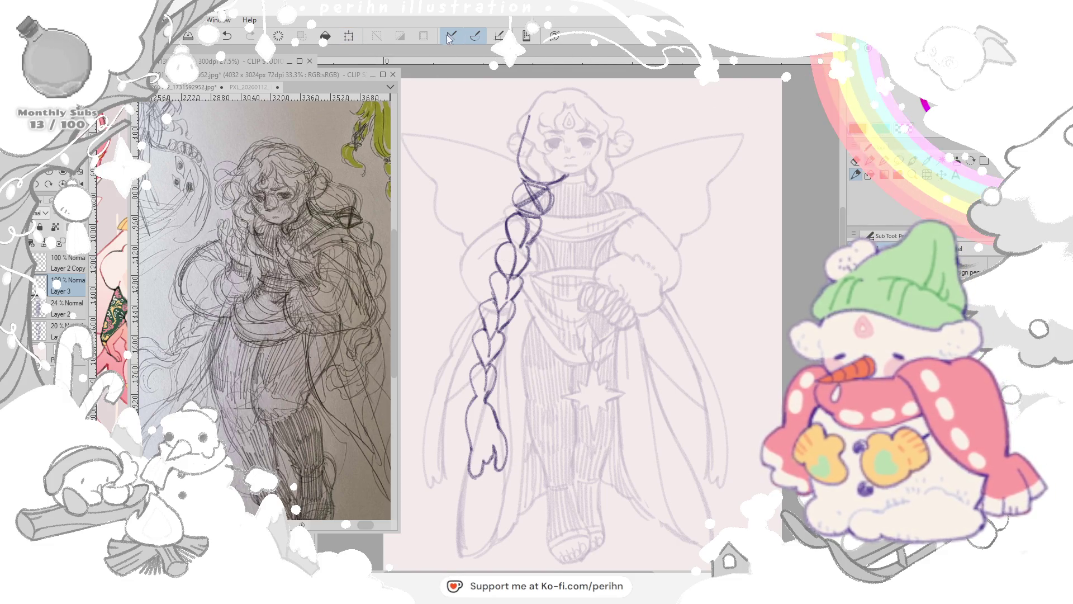
Step: Rotate and nudge the left braid slightly downward into place
{"action": "key", "text": "ctrl+t"}
{"action": "left_click_drag", "start_coordinate": [638, 189], "coordinate": [644, 204]}
{"action": "left_click_drag", "start_coordinate": [509, 273], "coordinate": [509, 277]}
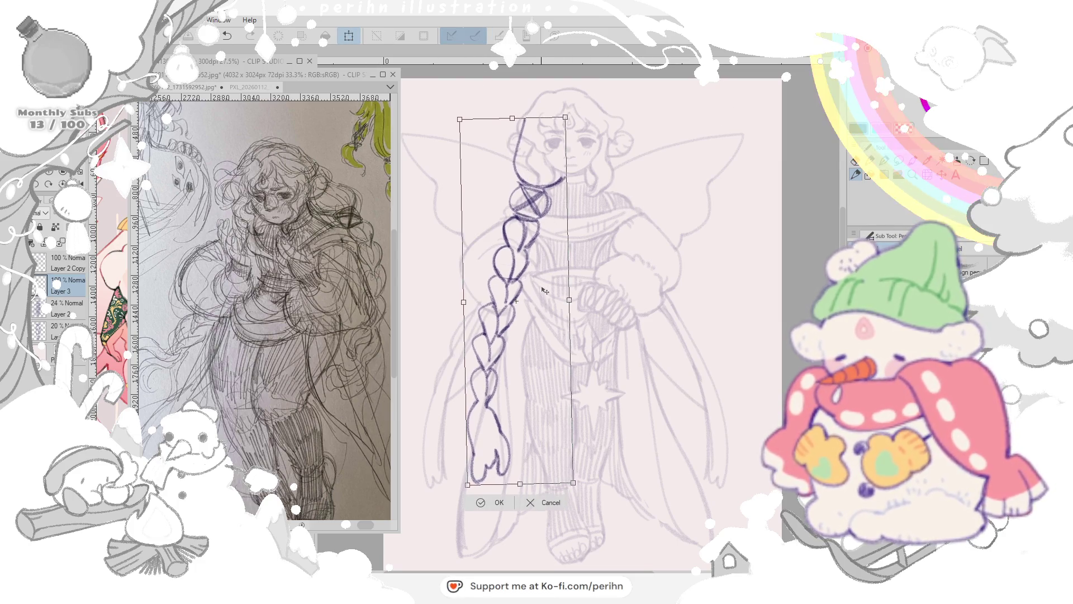
{"action": "key", "text": "Return"}
Step: Duplicate the braid, flip it horizontally and position it as a mirrored right-side braid
{"action": "key", "text": "k"}
{"action": "left_click_drag", "start_coordinate": [543, 305], "coordinate": [622, 298]}
{"action": "key", "text": "ctrl+t"}
{"action": "right_click", "coordinate": [587, 181]}
{"action": "left_click", "coordinate": [637, 328]}
{"action": "left_click_drag", "start_coordinate": [625, 304], "coordinate": [643, 304]}
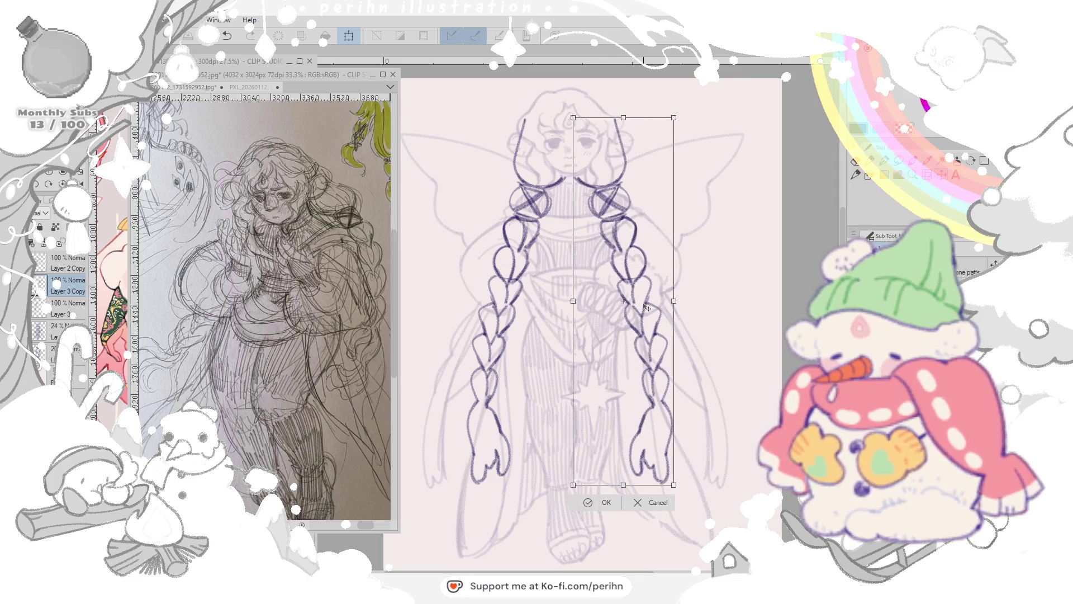
{"action": "left_click_drag", "start_coordinate": [740, 225], "coordinate": [752, 224]}
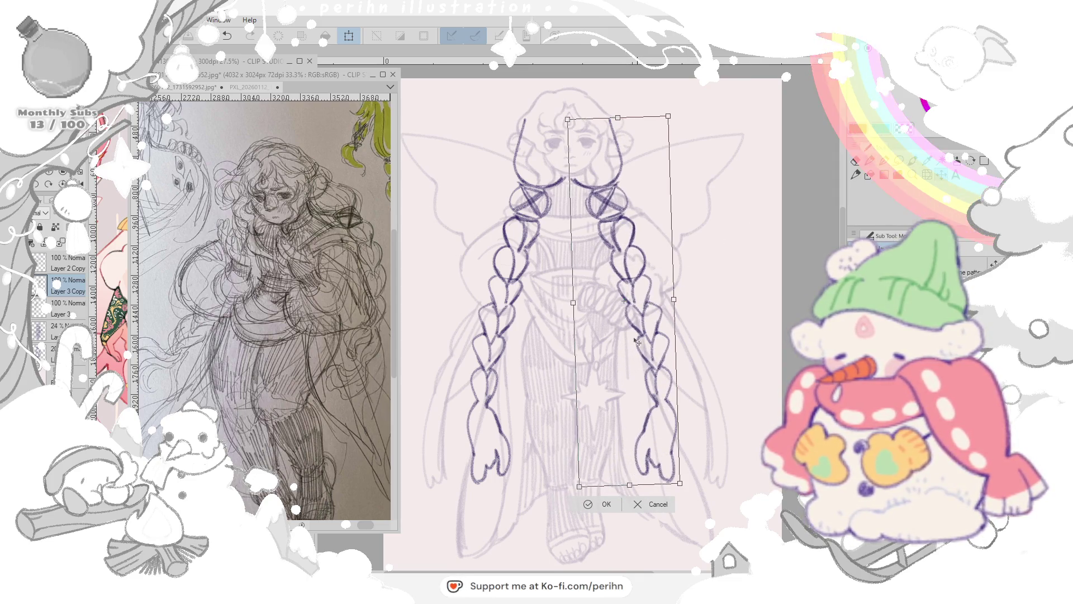
{"action": "left_click", "coordinate": [597, 504]}
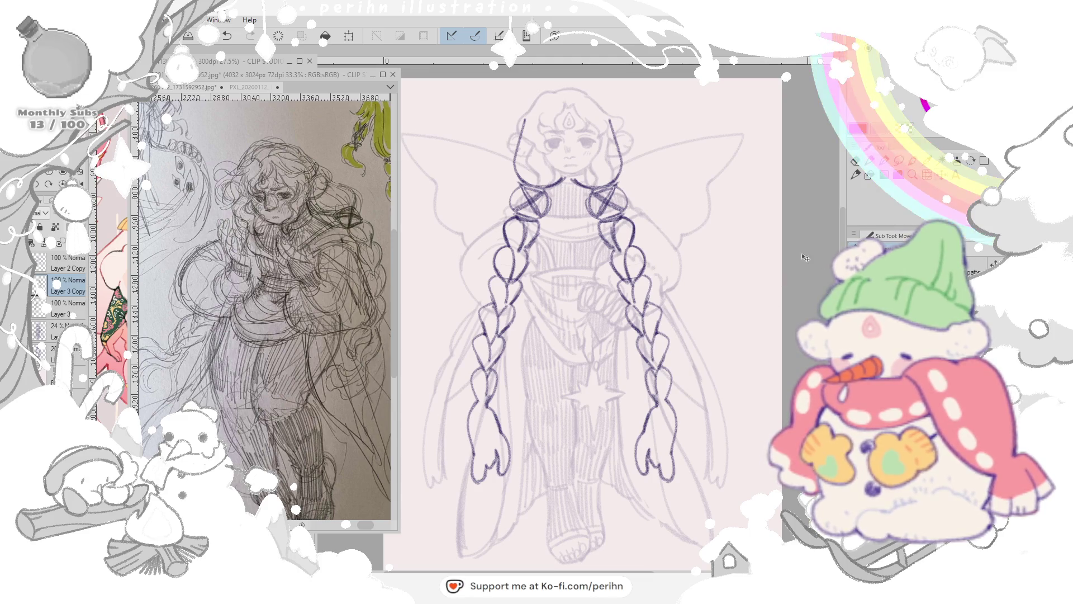
Step: Shift both braids slightly down and right so they align on the figure
{"action": "key", "text": "k"}
{"action": "left_click_drag", "start_coordinate": [654, 318], "coordinate": [668, 314]}
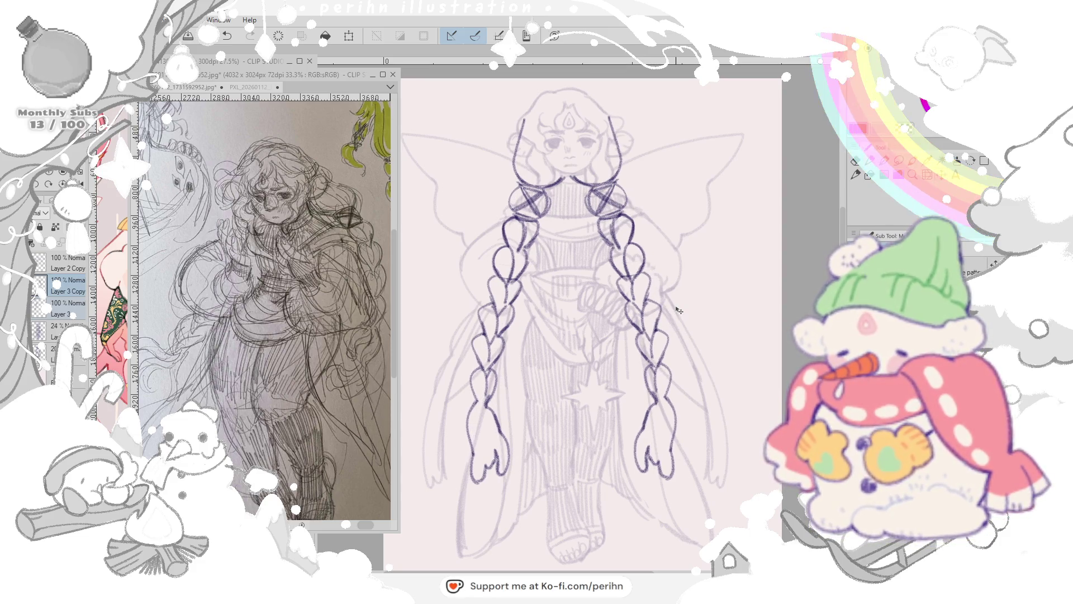
{"action": "key", "text": "ctrl+t"}
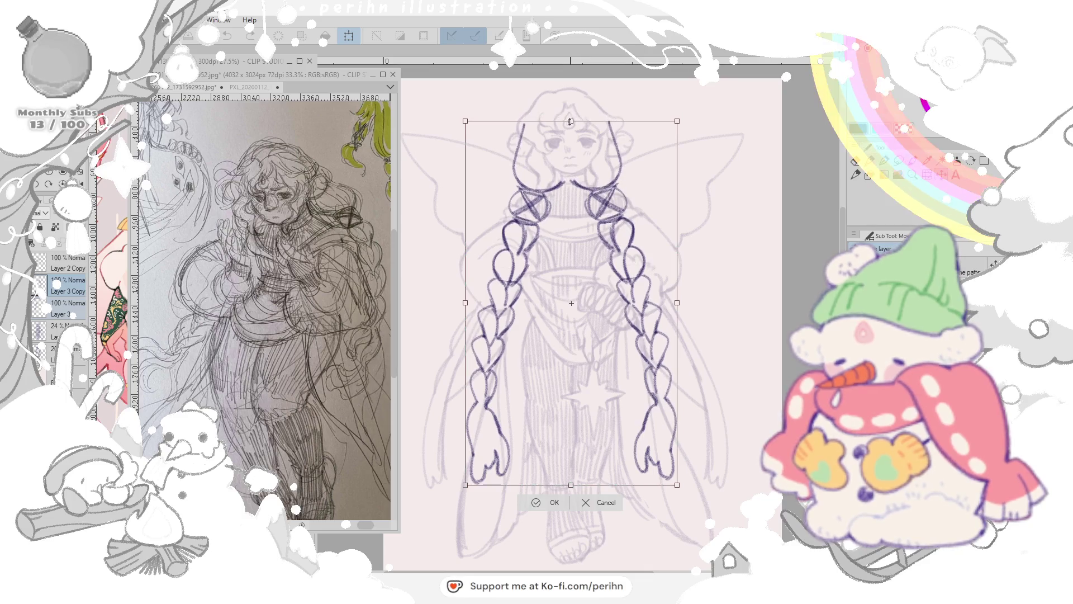
{"action": "left_click_drag", "start_coordinate": [635, 240], "coordinate": [648, 239]}
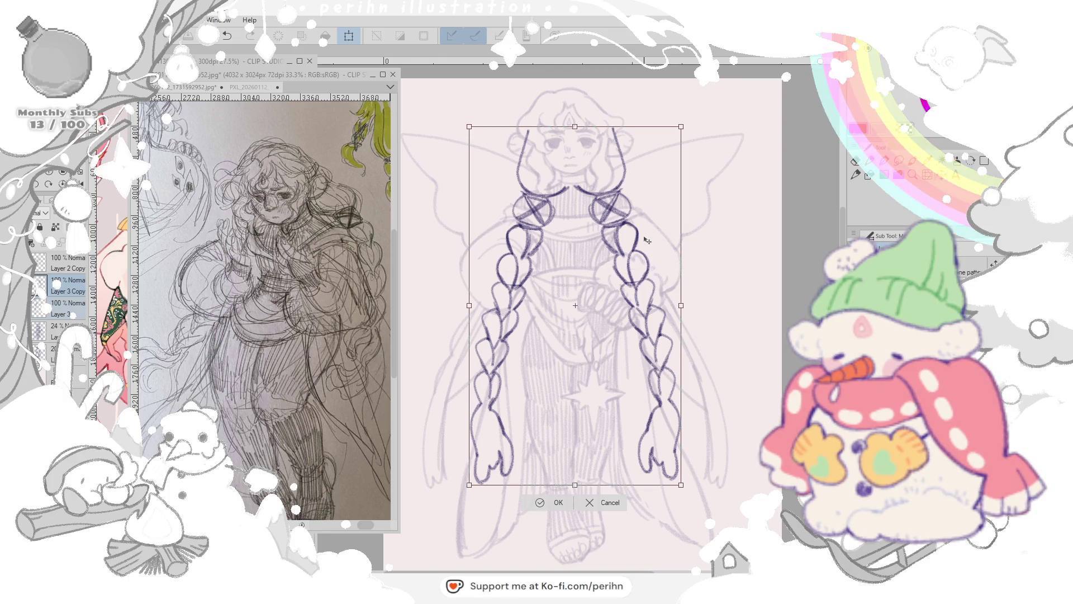
{"action": "left_click", "coordinate": [545, 502]}
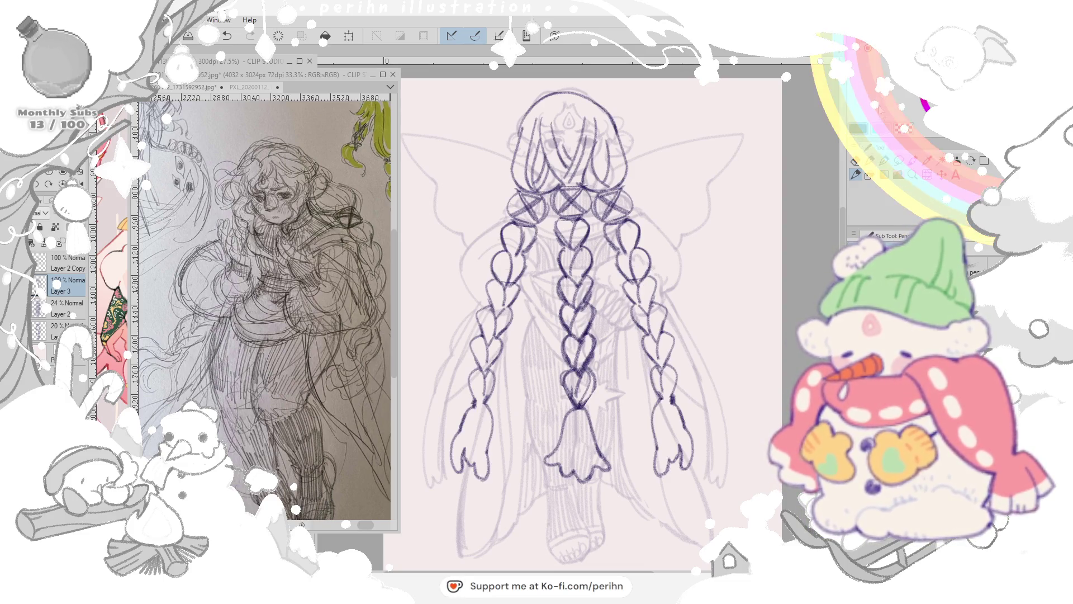
Step: Duplicate the braid layer, fade the dark braids and bring the full figure lineart back to full visibility
{"action": "right_click", "coordinate": [64, 287]}
{"action": "left_click", "coordinate": [109, 376]}
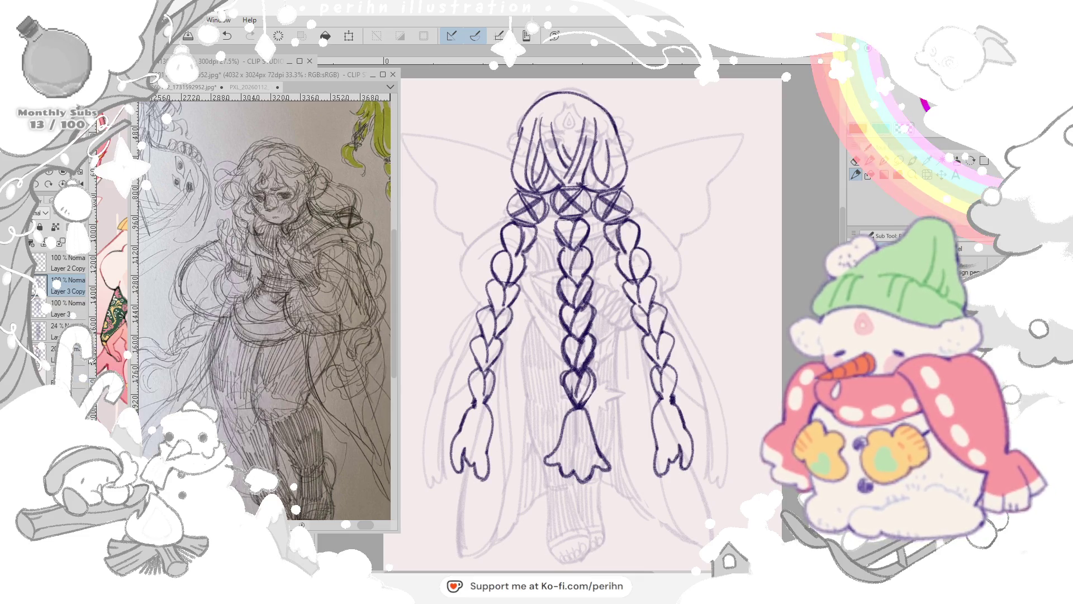
{"action": "left_click", "coordinate": [39, 286]}
{"action": "left_click", "coordinate": [67, 328]}
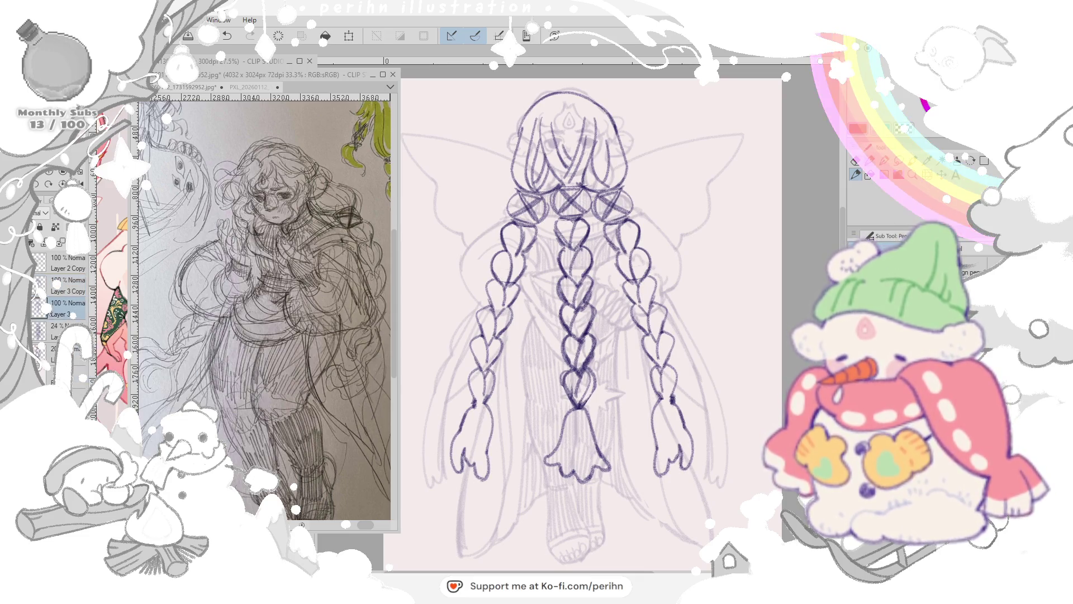
{"action": "left_click", "coordinate": [64, 312]}
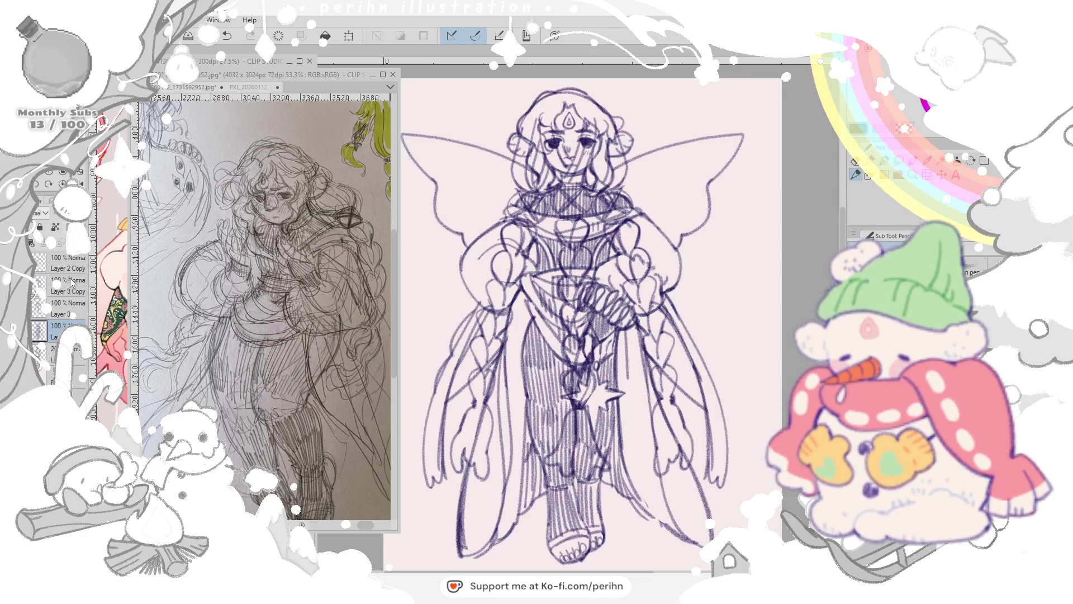
{"action": "left_click", "coordinate": [64, 307]}
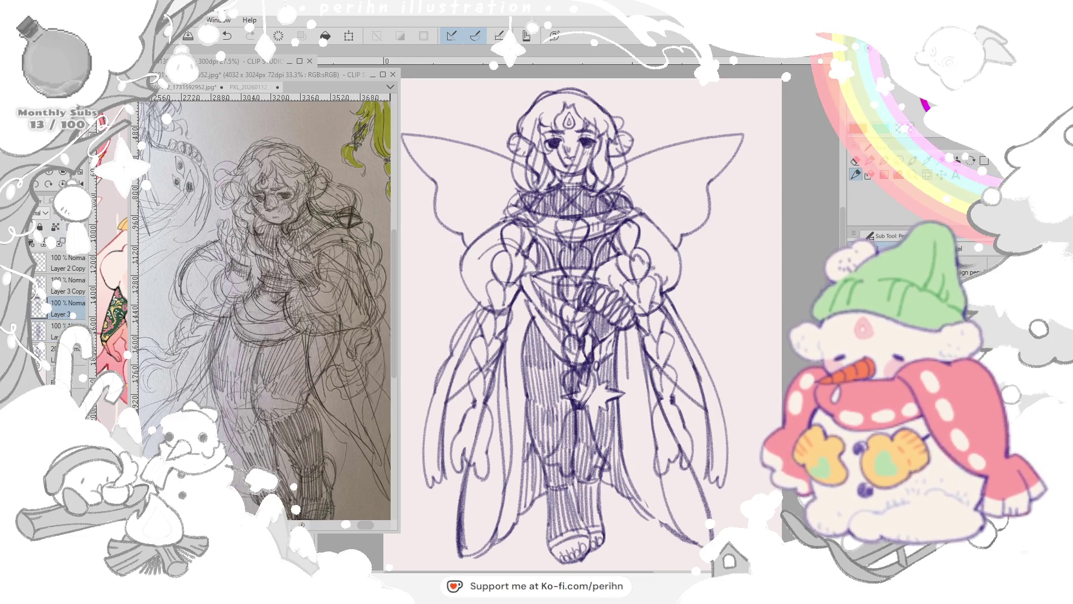
Step: Fade the rough sketch, fill away the stray circle on the face and start outlining along the left arm
{"action": "left_click", "coordinate": [39, 307]}
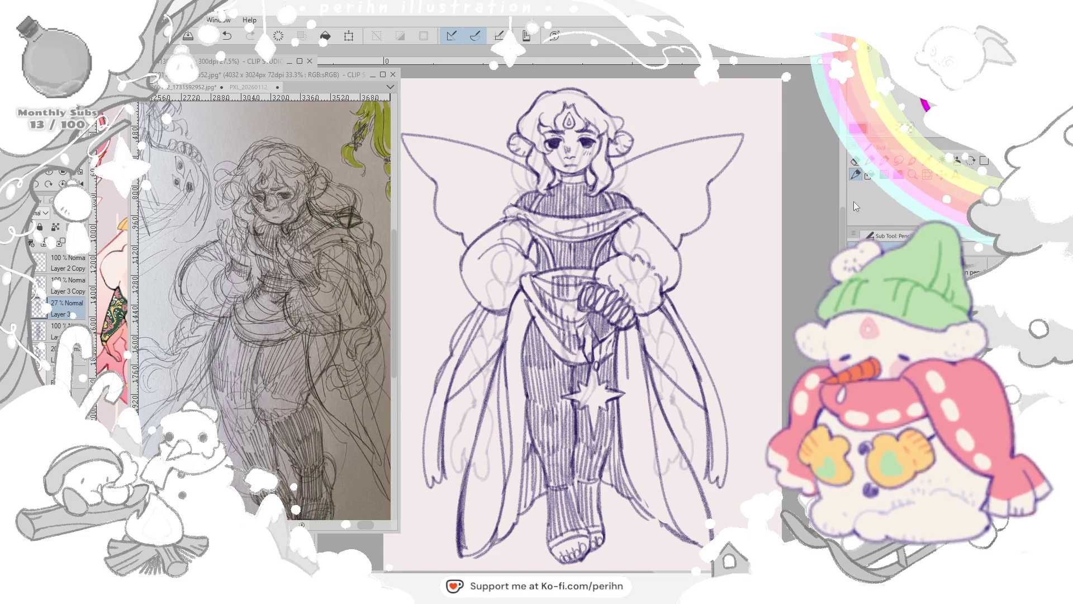
{"action": "left_click", "coordinate": [869, 174]}
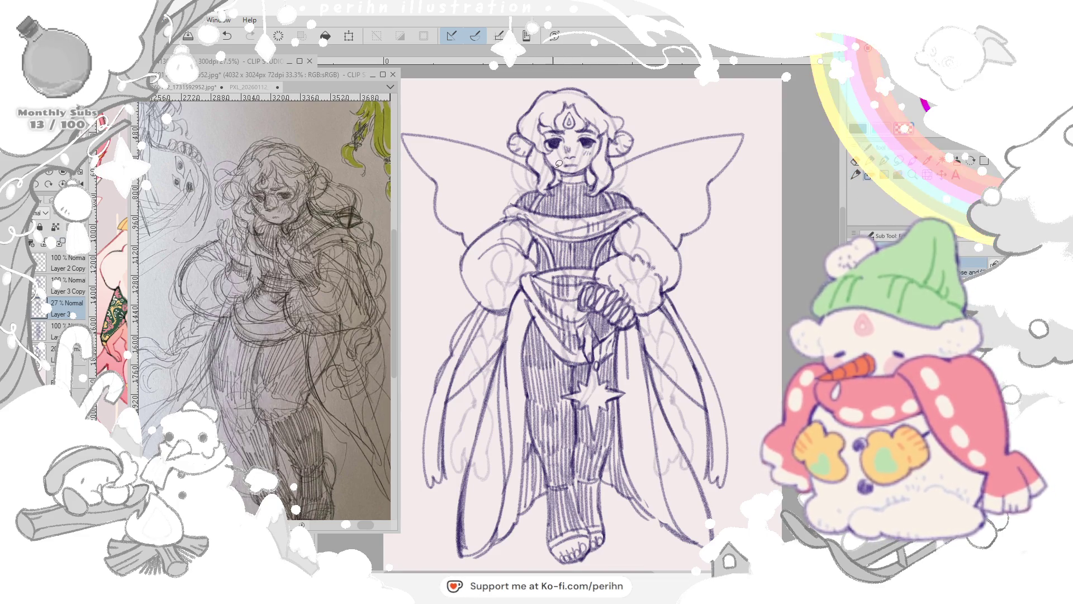
{"action": "left_click_drag", "start_coordinate": [577, 179], "coordinate": [625, 132]}
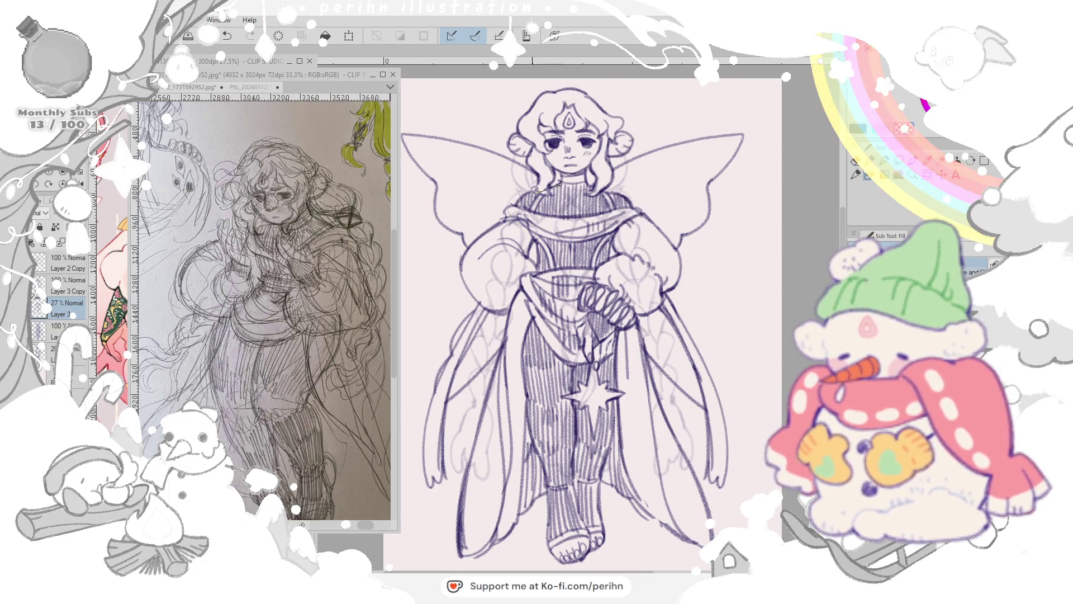
{"action": "left_click_drag", "start_coordinate": [522, 198], "coordinate": [483, 287]}
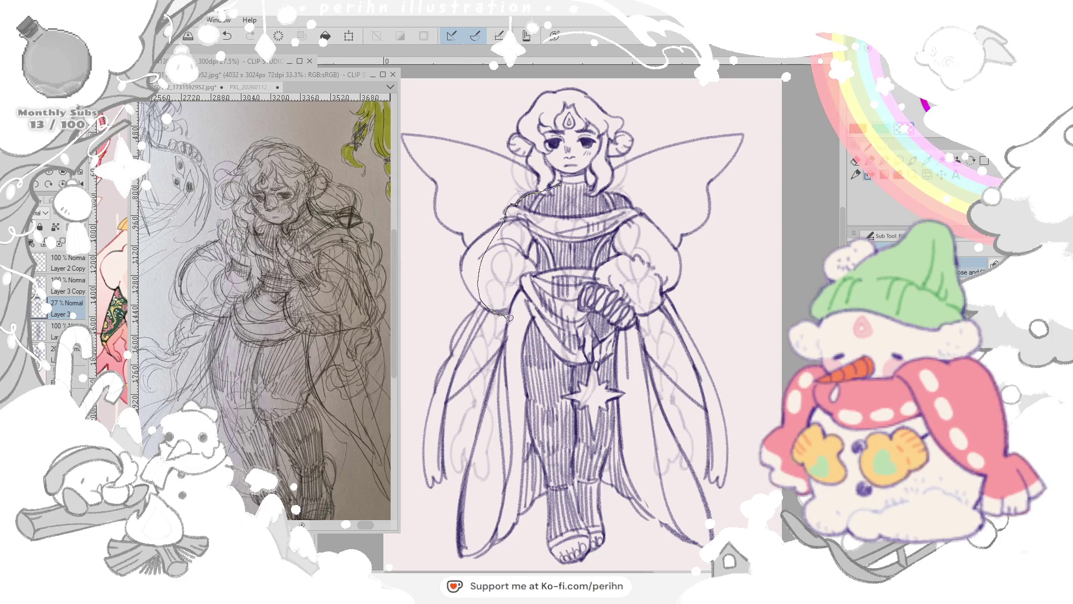
Step: Lasso around the lower figure, erase the faint sketch lines inside and restore Layer 3 to 100% opacity
{"action": "mouse_move", "coordinate": [542, 507]}
{"action": "left_mouse_down"}
{"action": "mouse_move", "coordinate": [621, 503]}
{"action": "mouse_move", "coordinate": [693, 472]}
{"action": "left_mouse_up"}
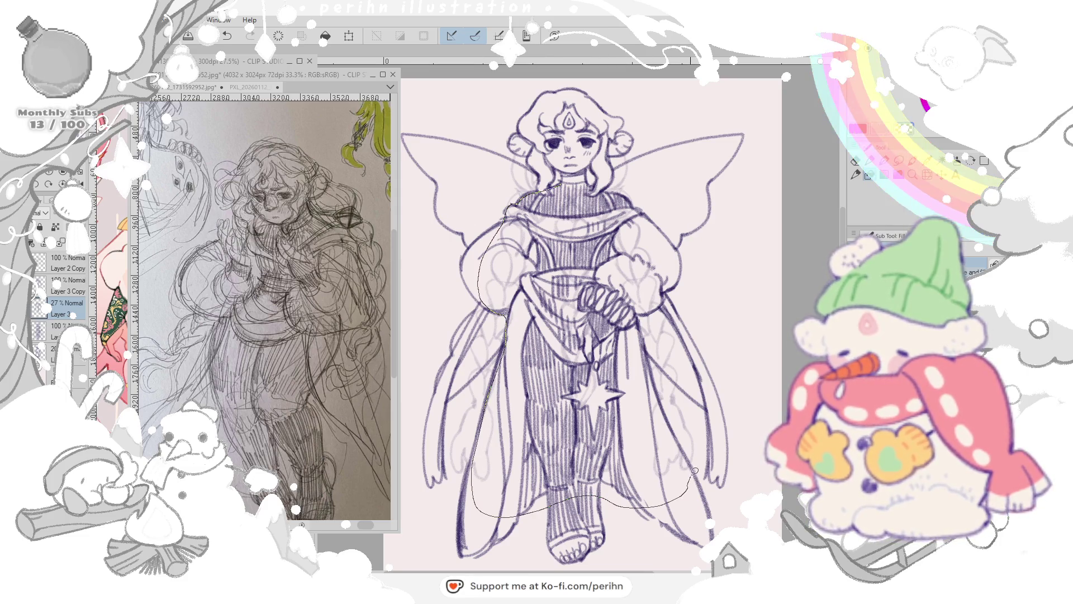
{"action": "left_click_drag", "start_coordinate": [676, 431], "coordinate": [643, 325]}
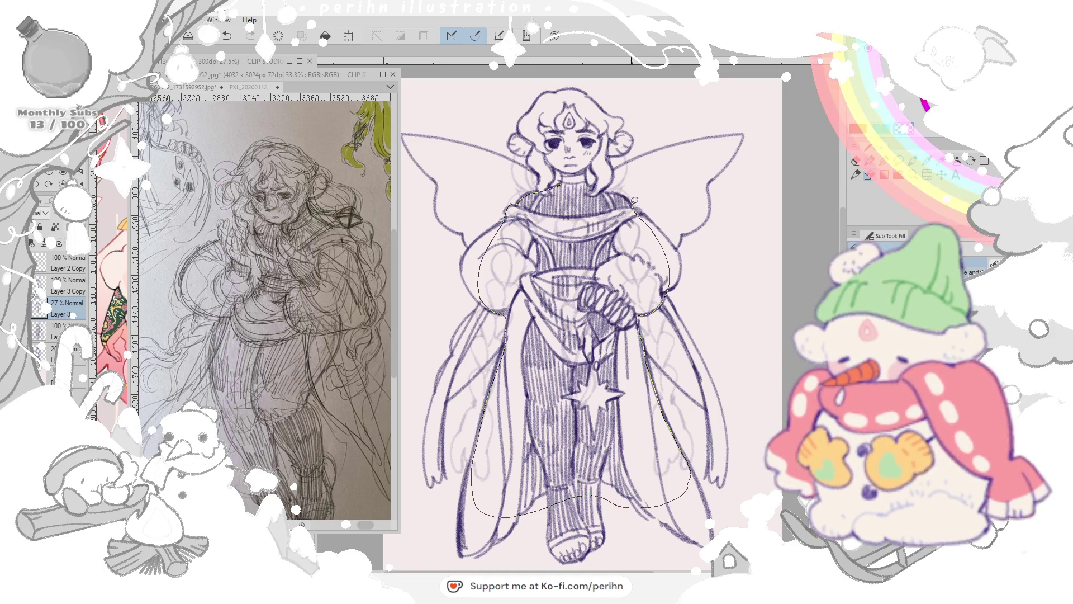
{"action": "left_click_drag", "start_coordinate": [580, 197], "coordinate": [555, 198]}
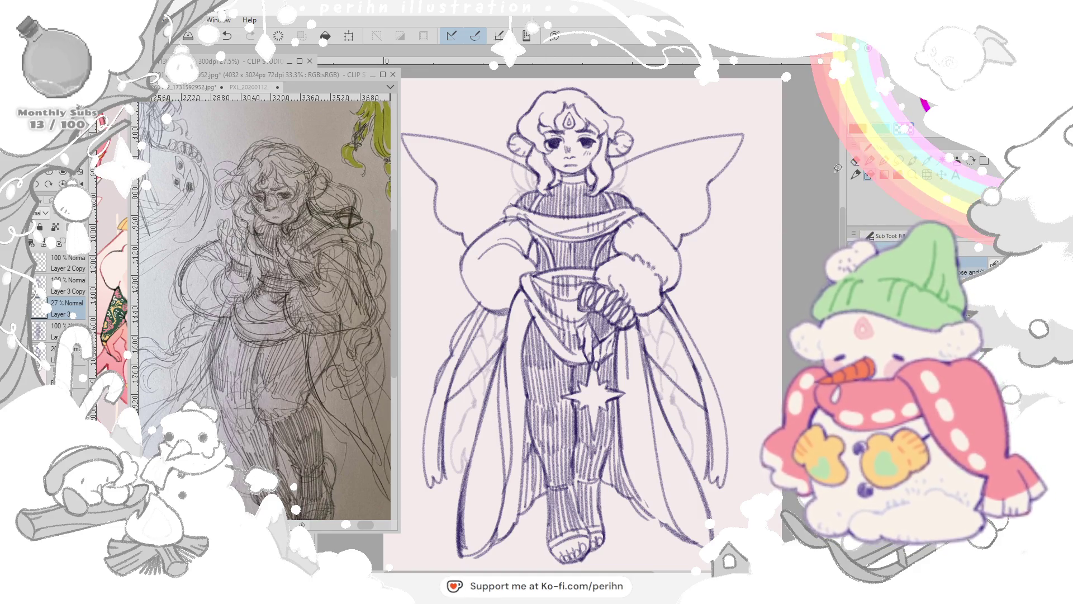
{"action": "left_click", "coordinate": [140, 246]}
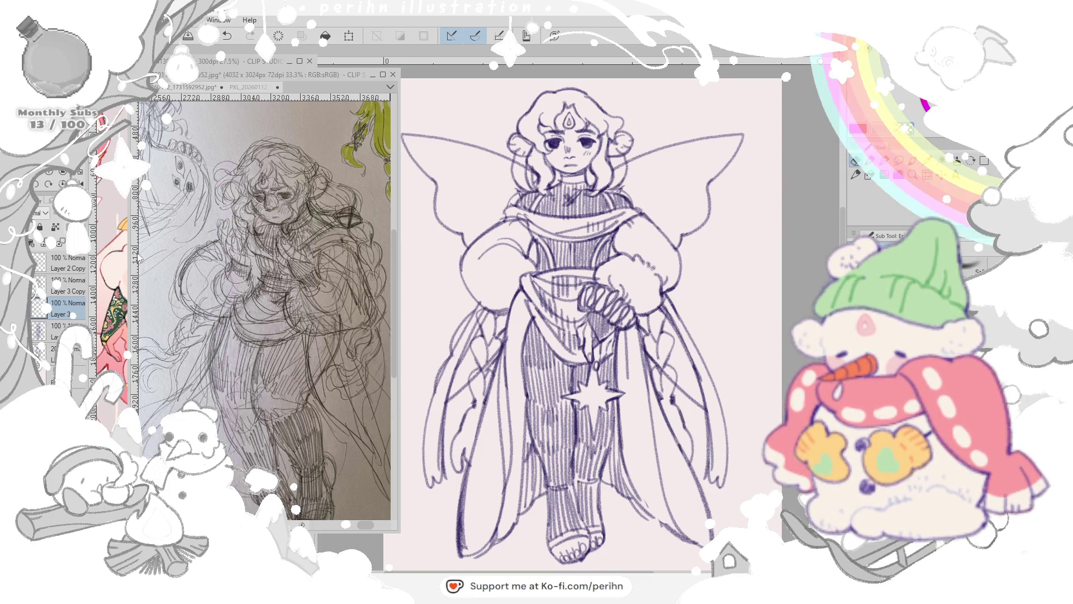
Step: Select Layer 3 with the fill tool active and bring the character sheet canvas forward
{"action": "key", "text": "g"}
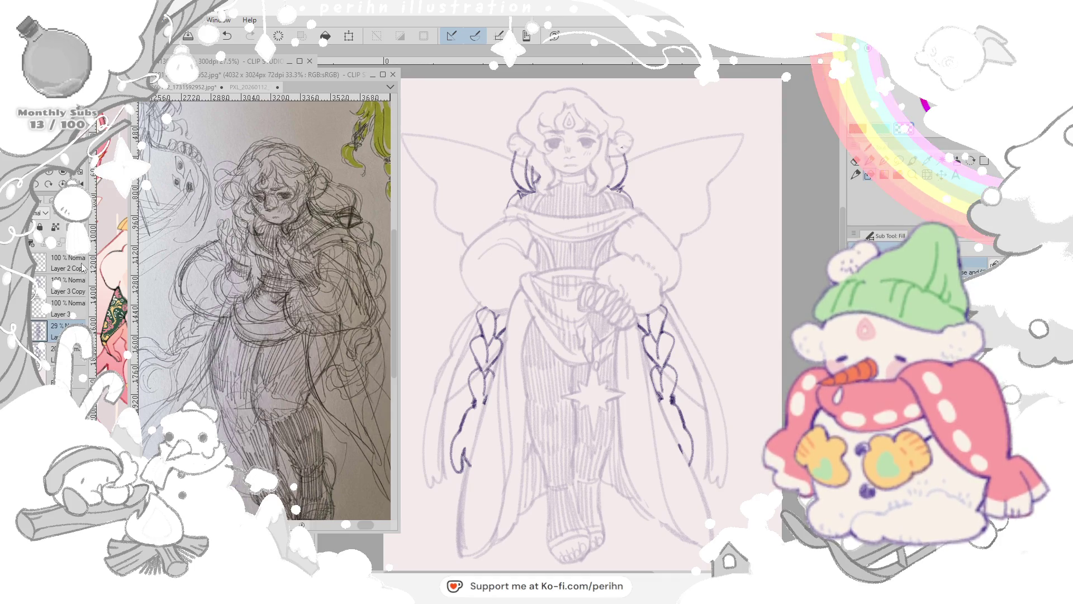
{"action": "left_click", "coordinate": [67, 309]}
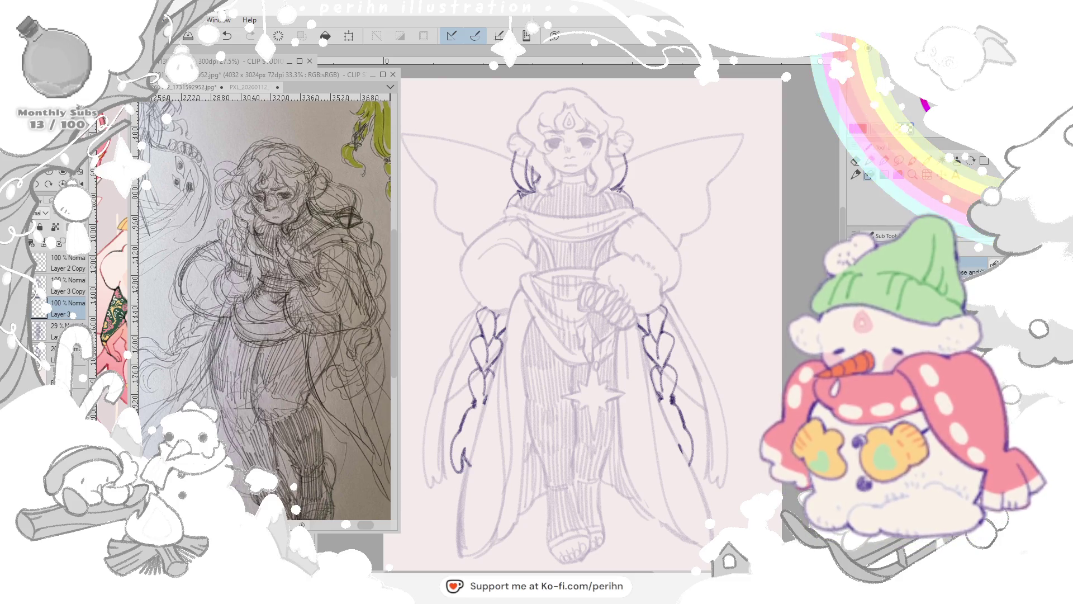
{"action": "key", "text": "ctrl+Tab"}
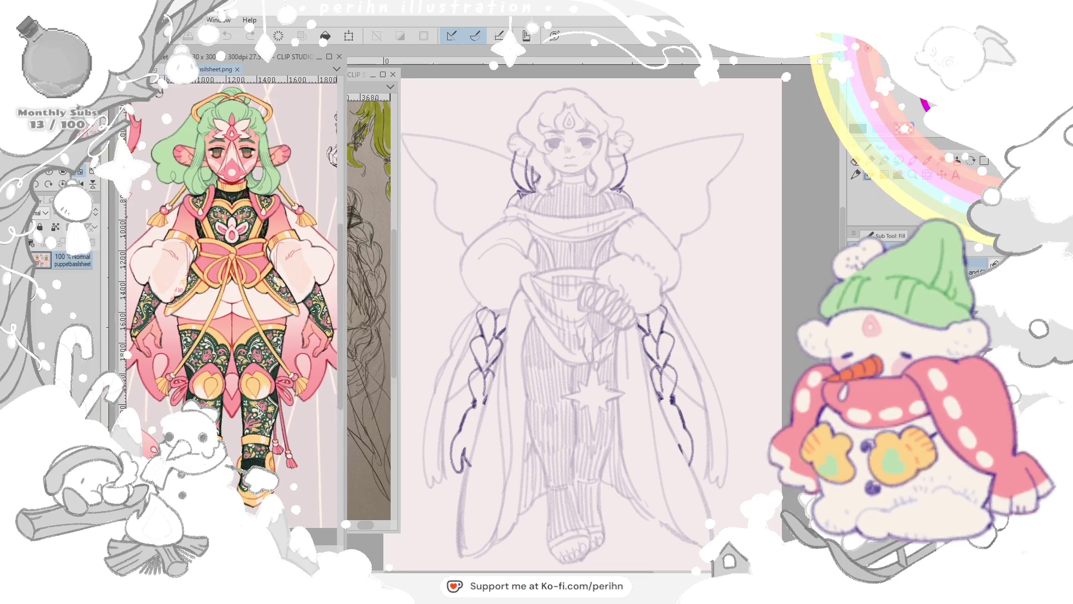
Step: Return to the fairy canvas, delete Layer 3, duplicate the braid layer and show Layer 3 Copy
{"action": "left_click", "coordinate": [376, 152]}
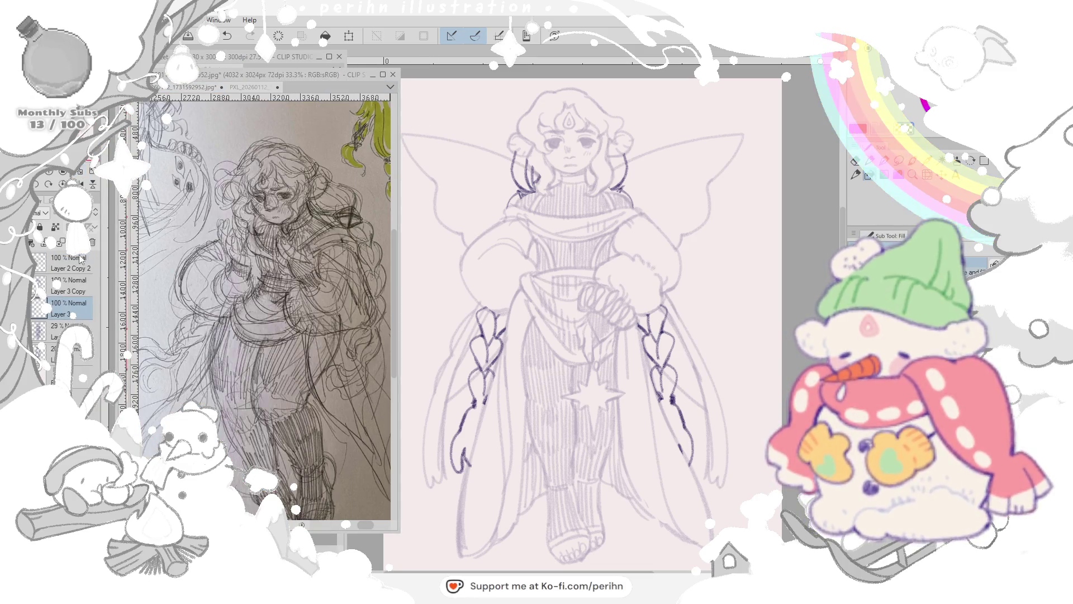
{"action": "left_click", "coordinate": [94, 243]}
{"action": "right_click", "coordinate": [63, 287]}
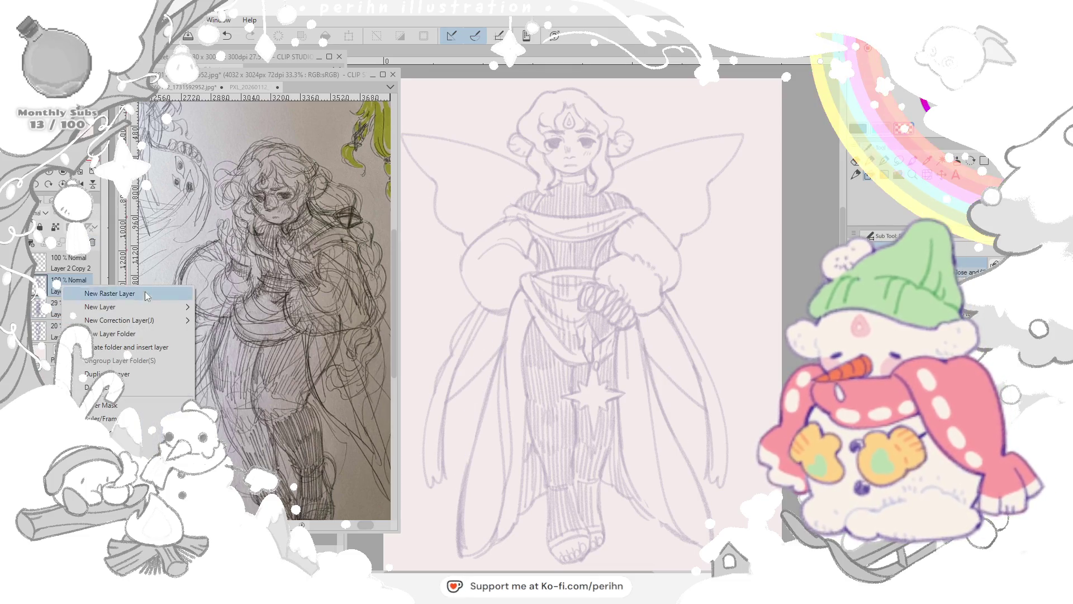
{"action": "left_click", "coordinate": [122, 376]}
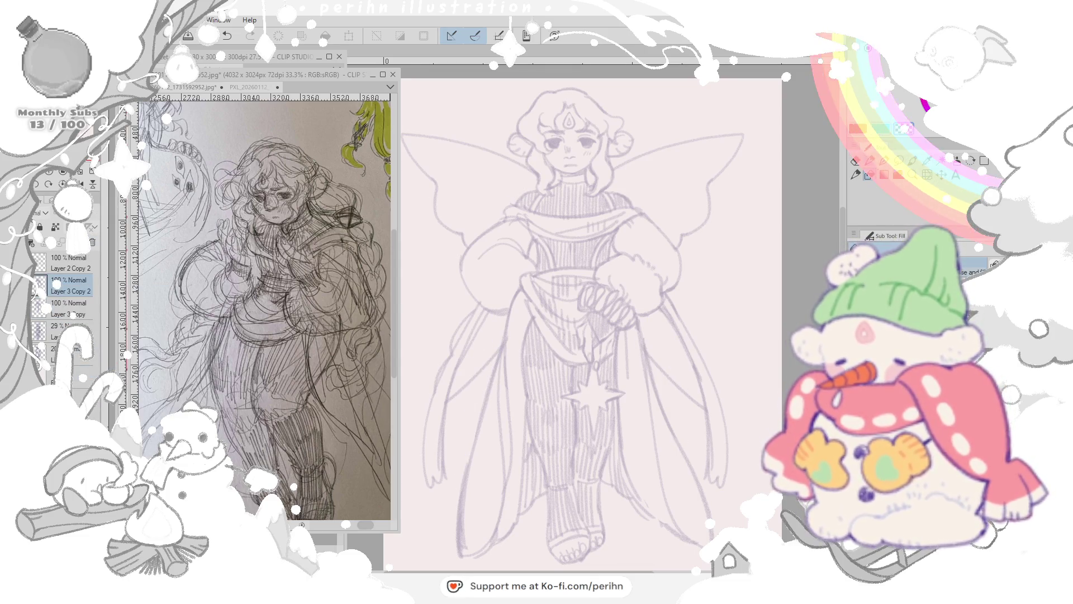
{"action": "left_click", "coordinate": [40, 310]}
{"action": "left_click", "coordinate": [68, 310]}
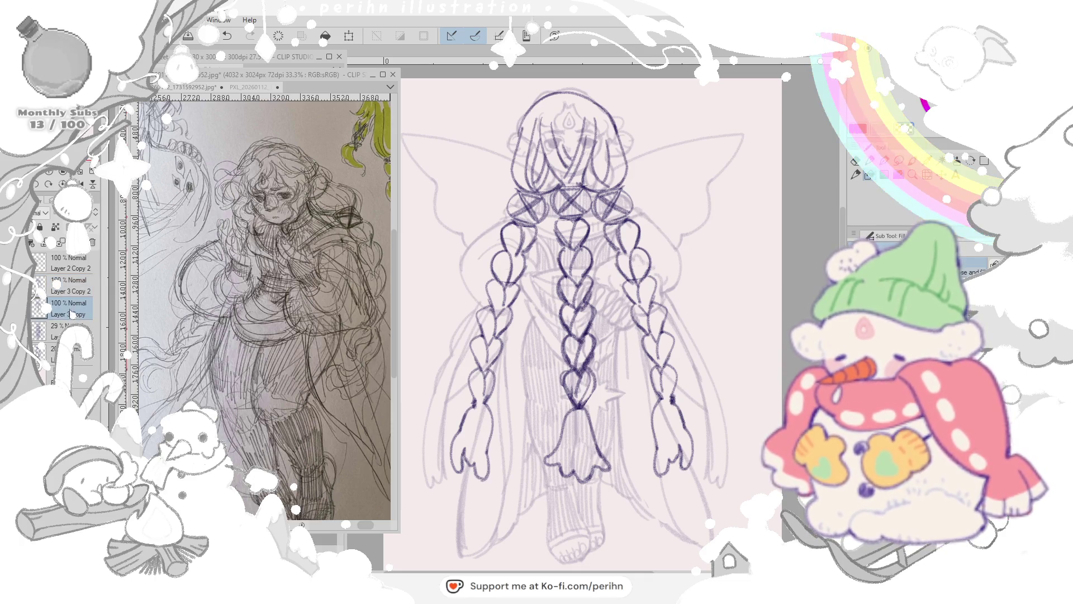
Step: Start a free transform and squash the braids upward from the bottom handle
{"action": "key", "text": "ctrl+t"}
{"action": "left_click_drag", "start_coordinate": [571, 486], "coordinate": [571, 446]}
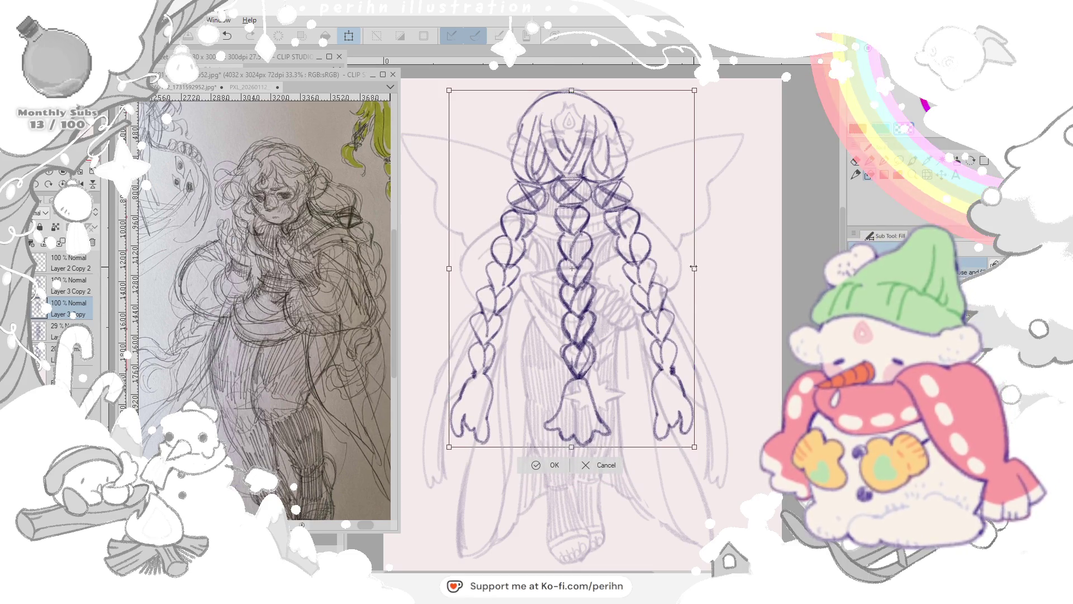
Step: Narrow and shorten the braids, commit the resize and toggle undo/redo to compare
{"action": "left_click_drag", "start_coordinate": [694, 269], "coordinate": [687, 268]}
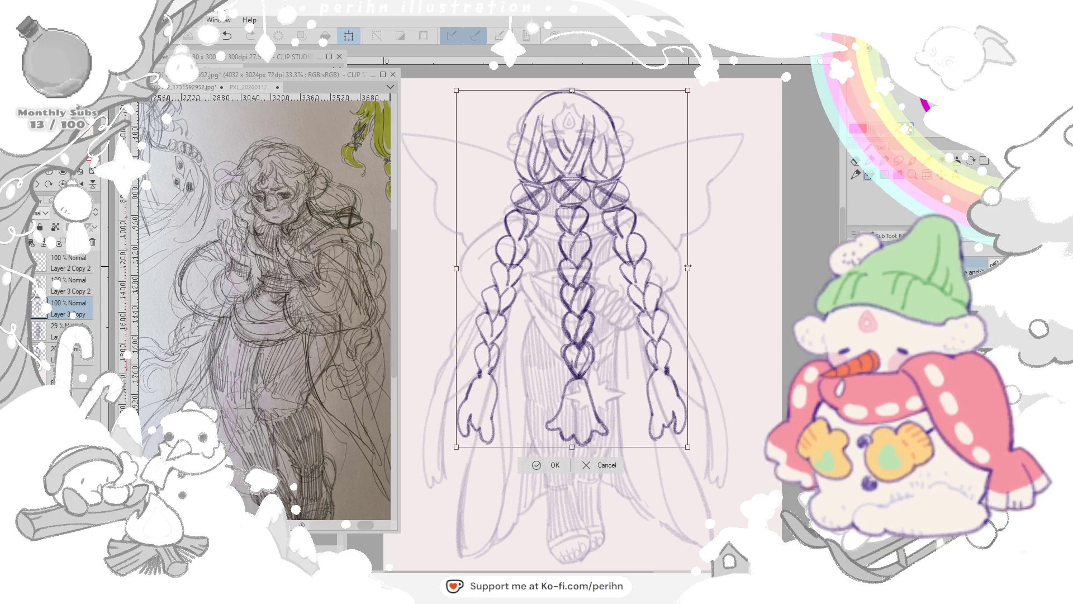
{"action": "left_click_drag", "start_coordinate": [571, 447], "coordinate": [571, 434]}
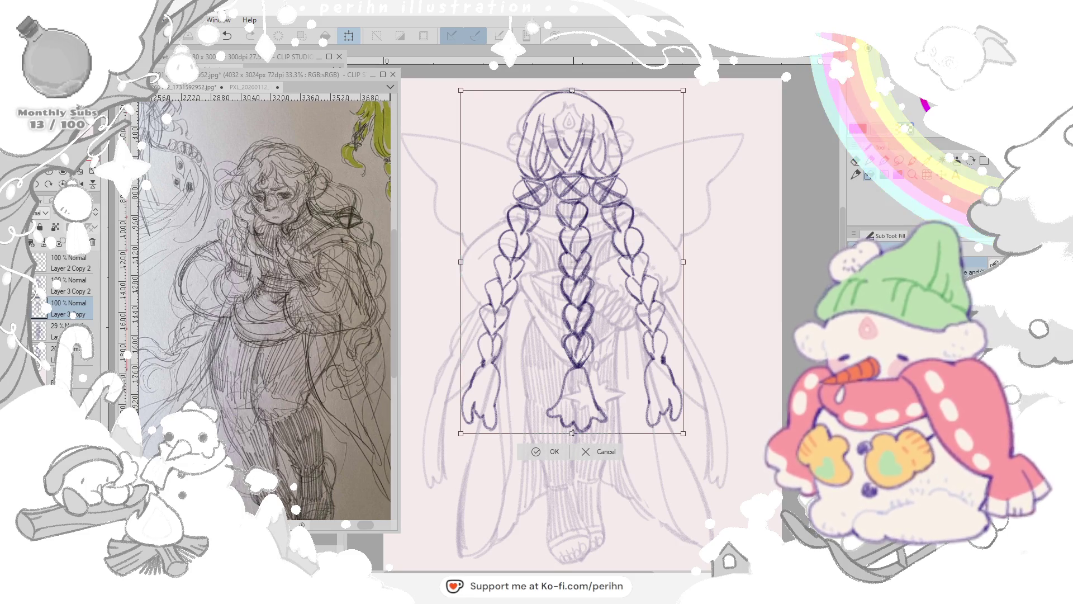
{"action": "key", "text": "Return"}
{"action": "key", "text": "ctrl+z"}
{"action": "key", "text": "ctrl+y"}
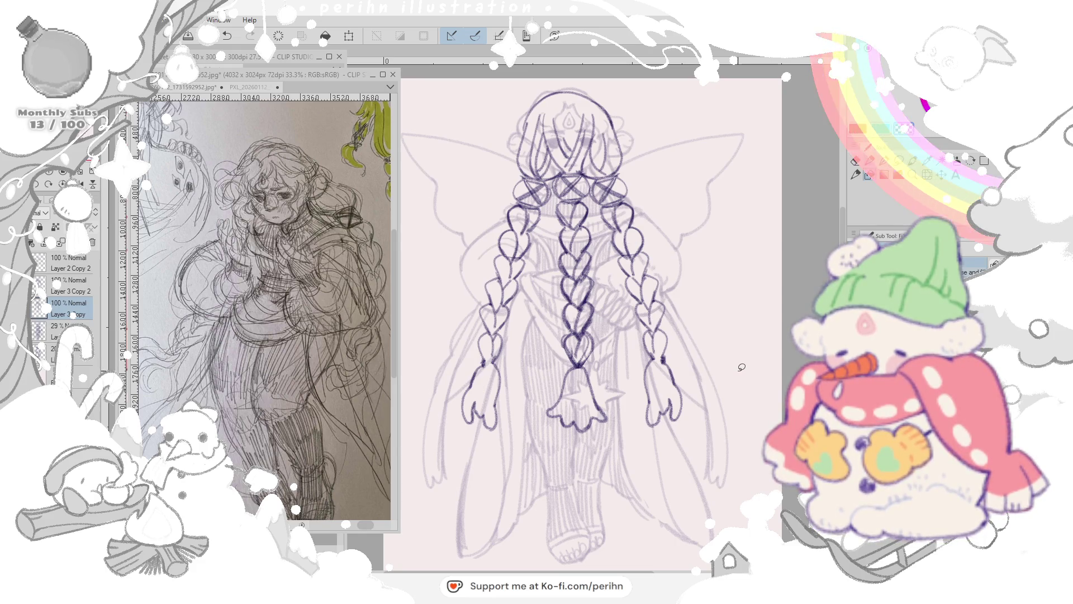
{"action": "key", "text": "ctrl+z"}
{"action": "key", "text": "ctrl+y"}
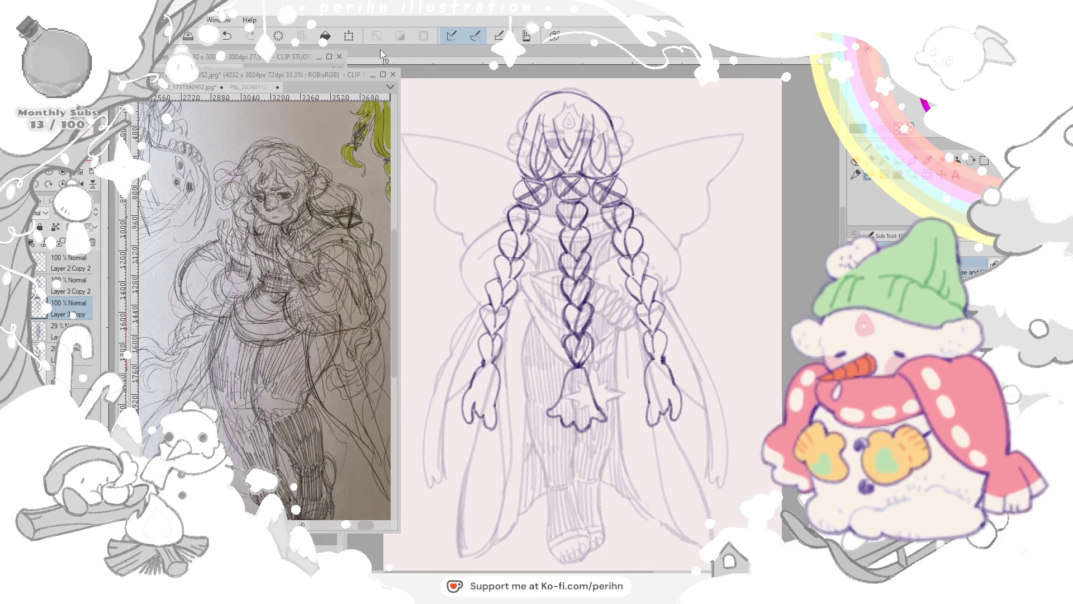
Step: Shrink the braids slightly more from the bottom, confirm, and merge the layer down
{"action": "key", "text": "ctrl+t"}
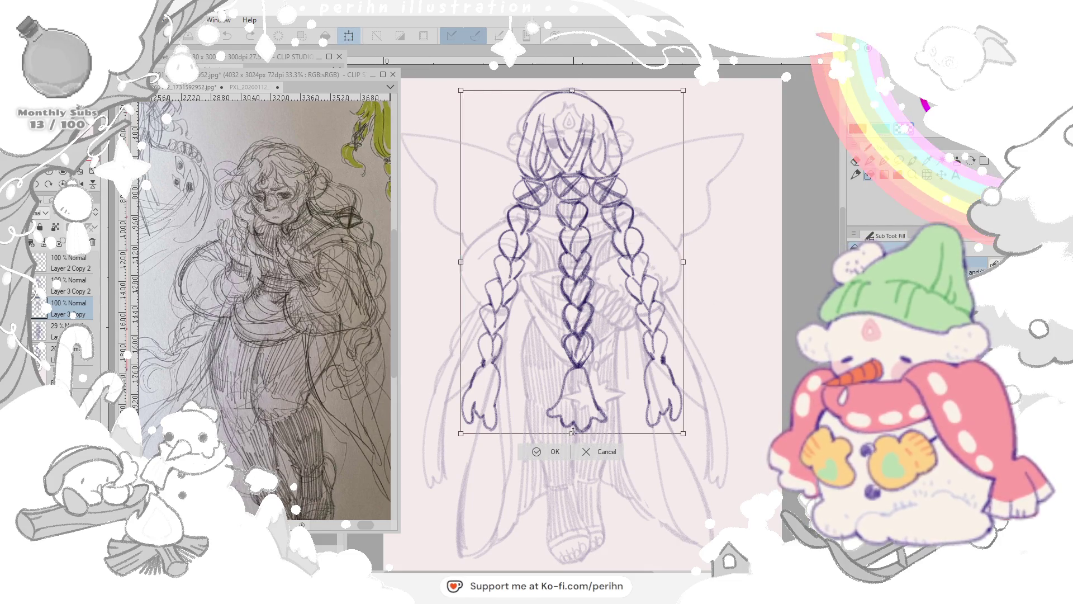
{"action": "left_click_drag", "start_coordinate": [572, 434], "coordinate": [573, 427]}
{"action": "left_click", "coordinate": [556, 444]}
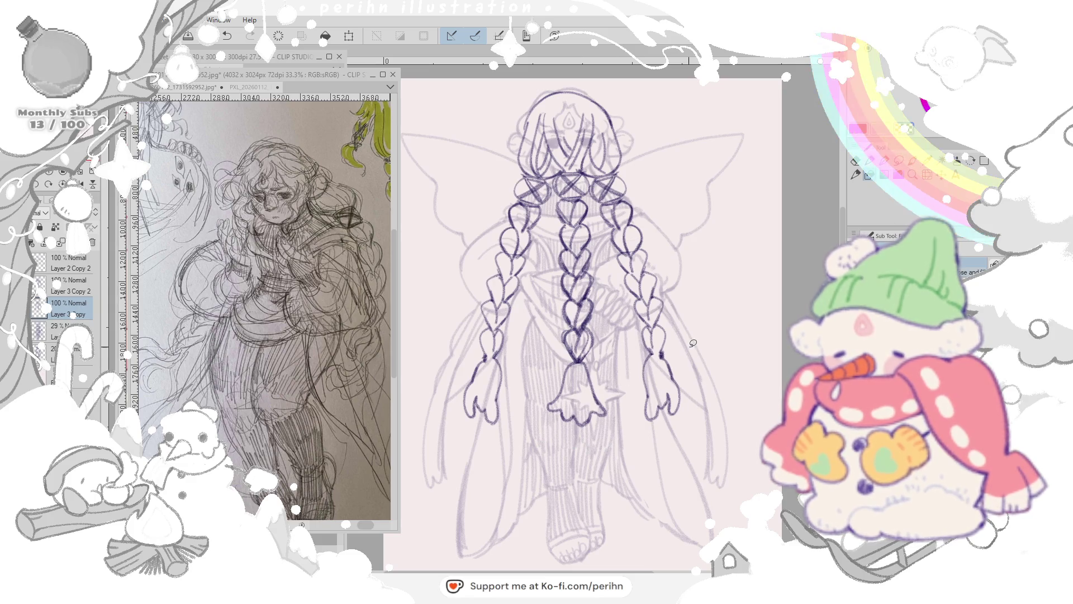
{"action": "key", "text": "ctrl+e"}
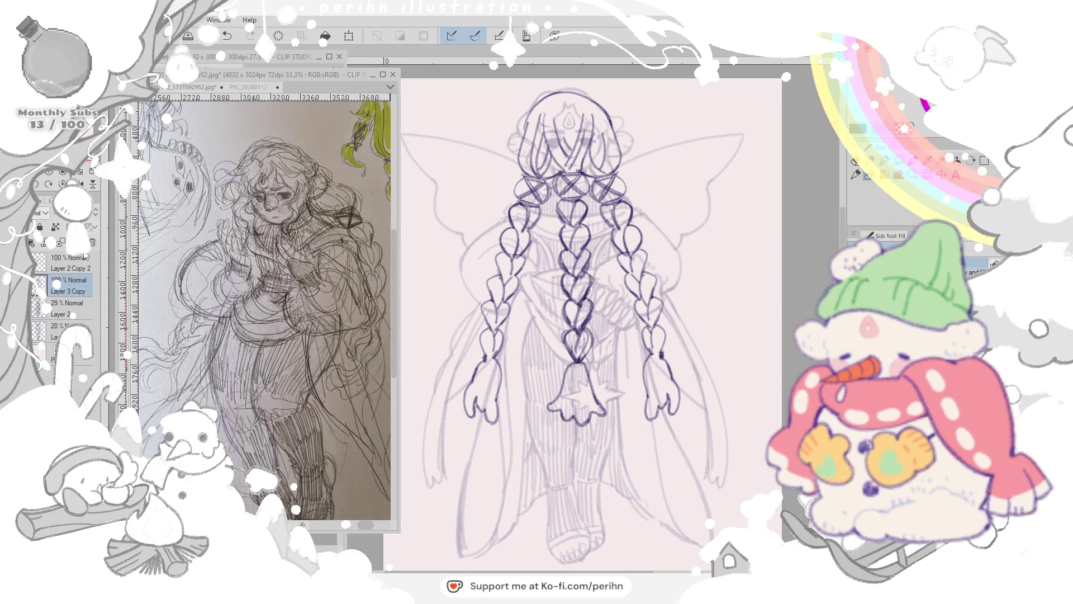
{"action": "right_click", "coordinate": [90, 288]}
Step: On the faint sketch layer, add a stroke down the left side and outline the torso area to clean
{"action": "left_click", "coordinate": [117, 373]}
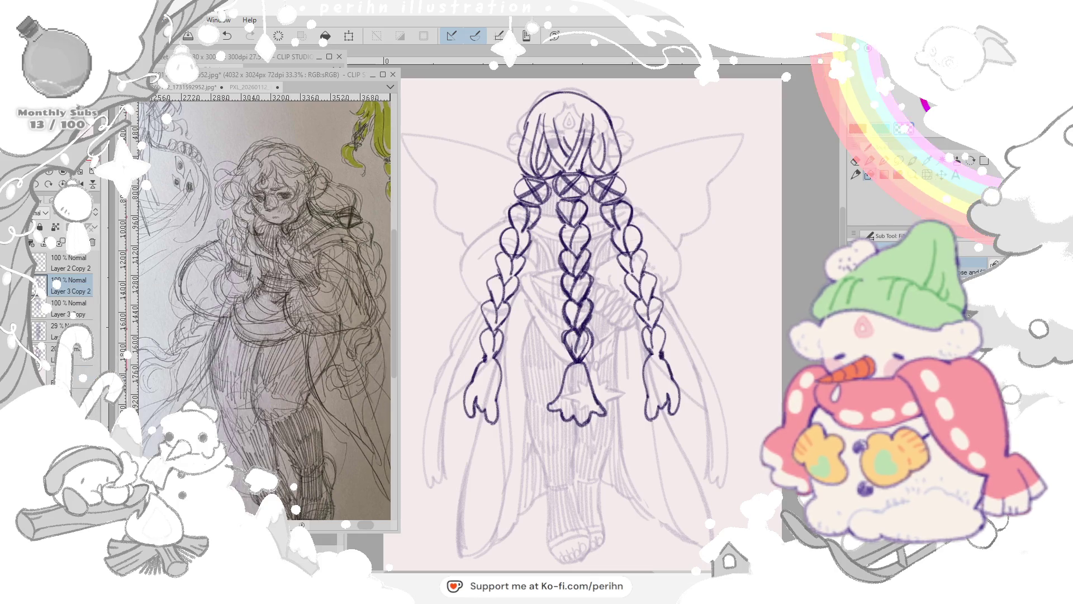
{"action": "left_click", "coordinate": [67, 331]}
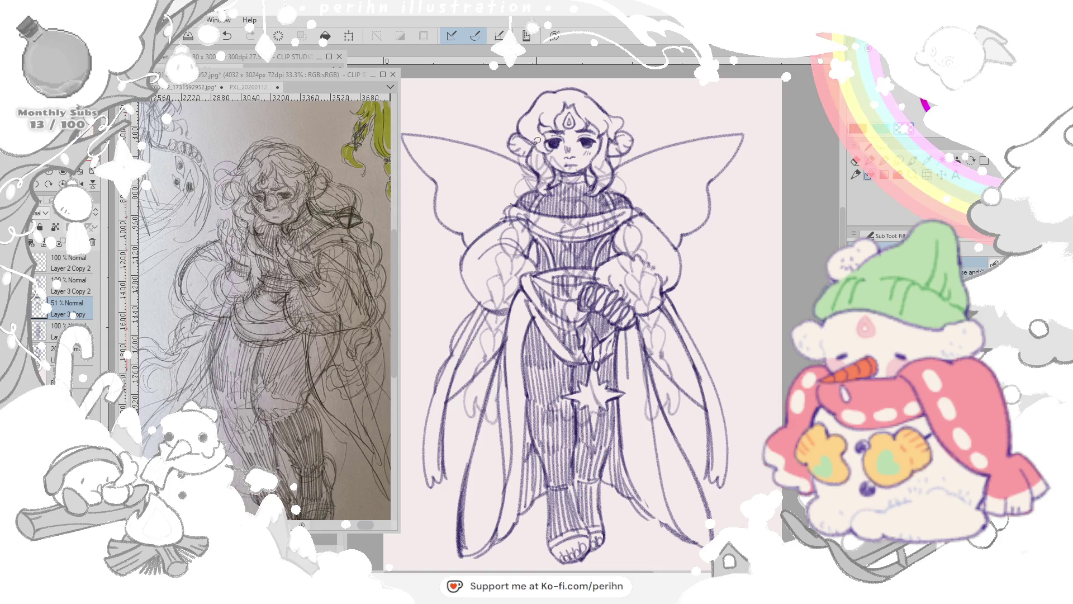
{"action": "mouse_move", "coordinate": [529, 190]}
{"action": "left_mouse_down"}
{"action": "mouse_move", "coordinate": [490, 248]}
{"action": "mouse_move", "coordinate": [497, 310]}
{"action": "mouse_move", "coordinate": [527, 351]}
{"action": "mouse_move", "coordinate": [564, 476]}
{"action": "left_mouse_up"}
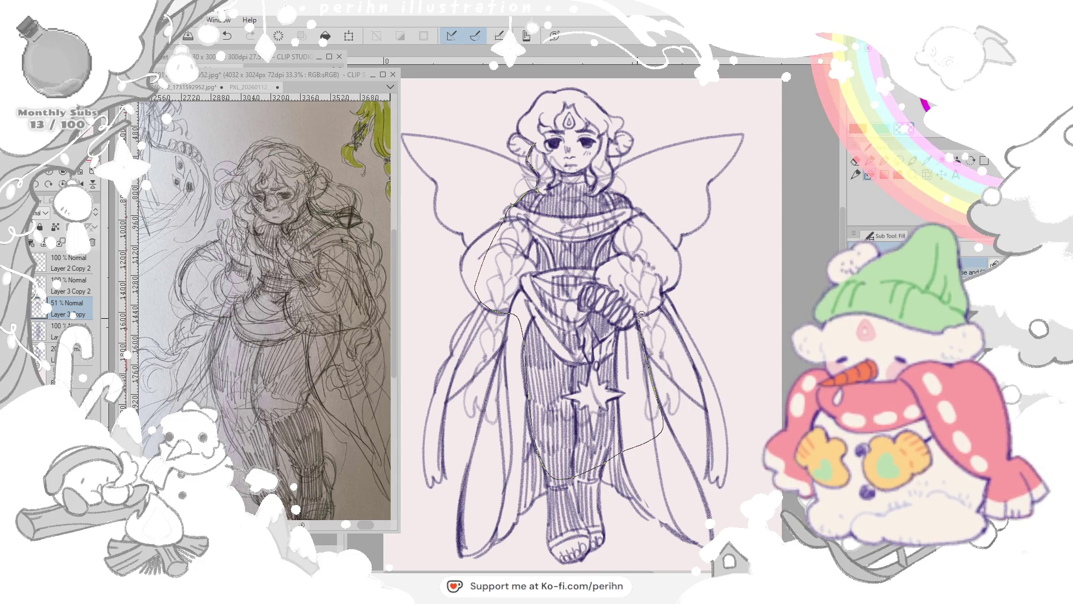
{"action": "mouse_move", "coordinate": [654, 225]}
{"action": "left_mouse_down"}
{"action": "mouse_move", "coordinate": [605, 187]}
{"action": "mouse_move", "coordinate": [625, 139]}
{"action": "mouse_move", "coordinate": [614, 106]}
{"action": "mouse_move", "coordinate": [639, 130]}
{"action": "left_mouse_up"}
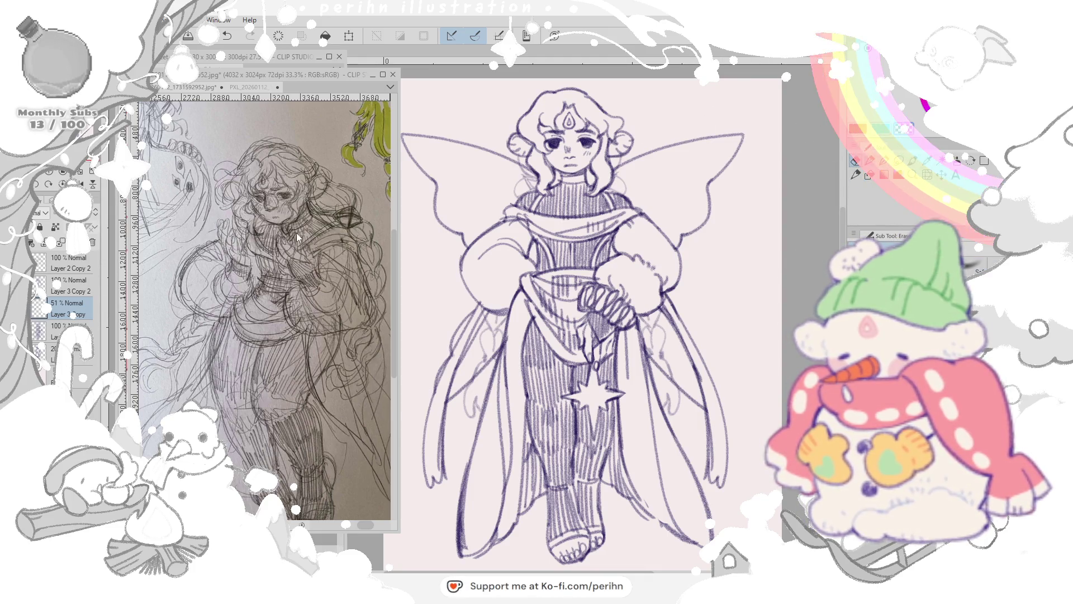
Step: Compare Layer 3 Copy with the layer below, then fade that lower layer to about 44% opacity
{"action": "left_click", "coordinate": [58, 327]}
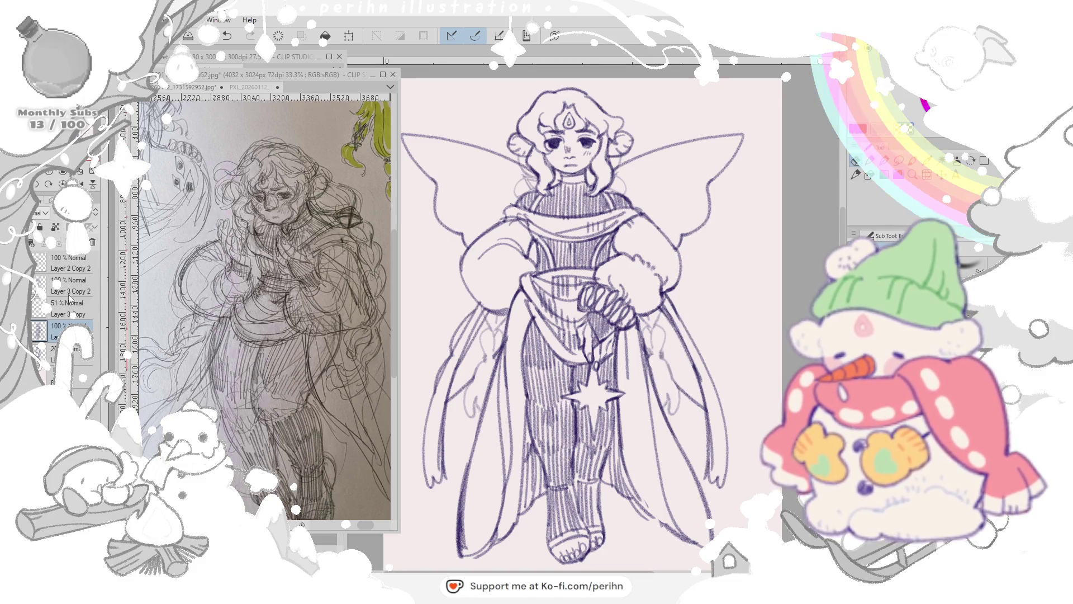
{"action": "left_click", "coordinate": [72, 305]}
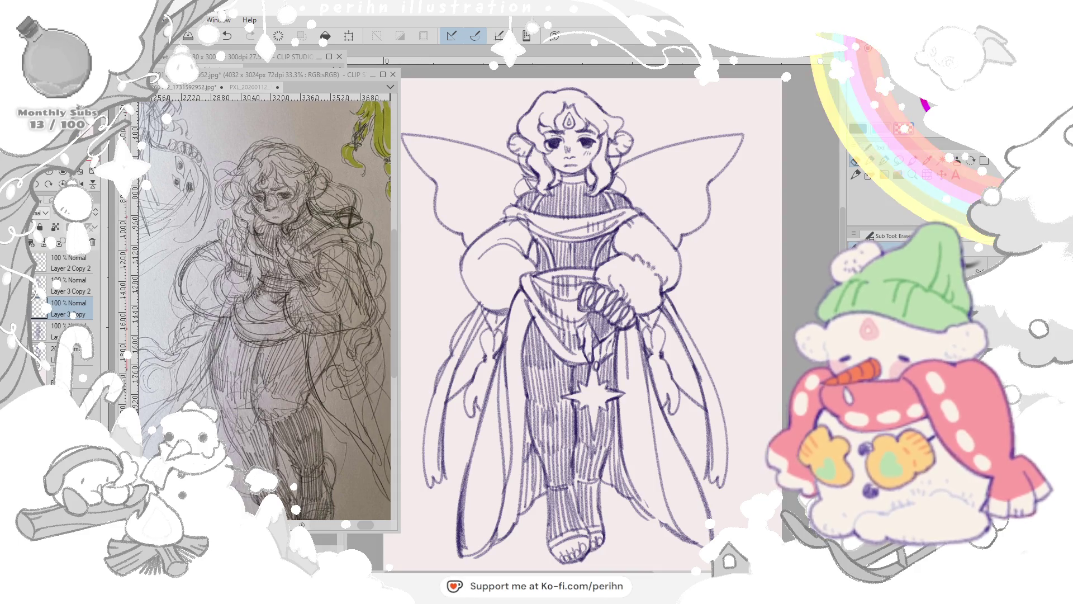
{"action": "left_click", "coordinate": [55, 333]}
{"action": "left_click", "coordinate": [57, 310]}
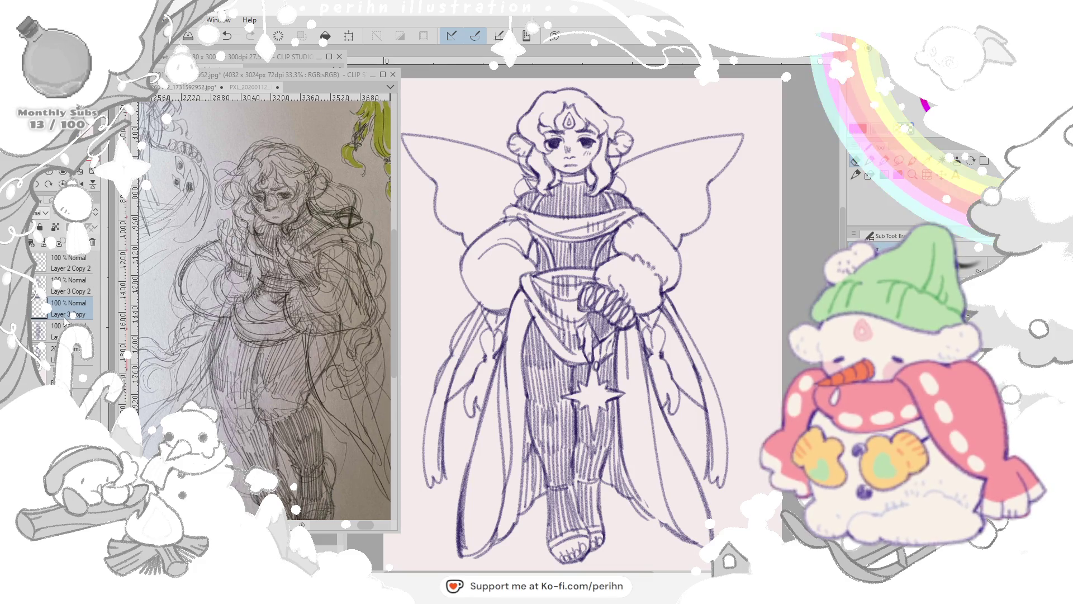
{"action": "left_click", "coordinate": [54, 331]}
{"action": "left_click_drag", "start_coordinate": [76, 241], "coordinate": [50, 241]}
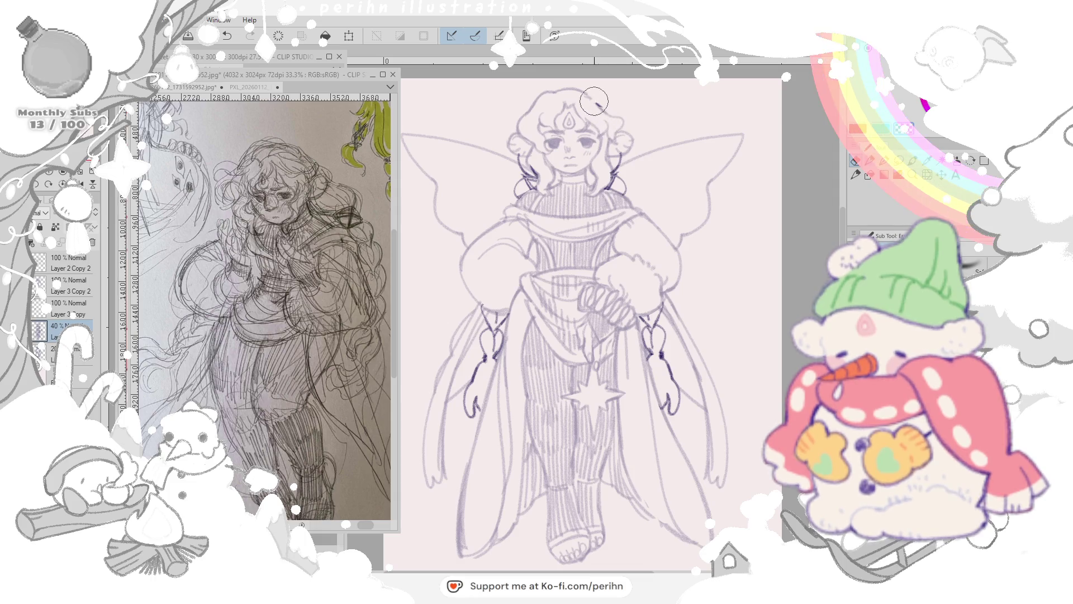
Step: Fade the lower lineart layer to about 40%, return to Layer 3 Copy and keep cleaning with eraser and pen
{"action": "left_click", "coordinate": [67, 309]}
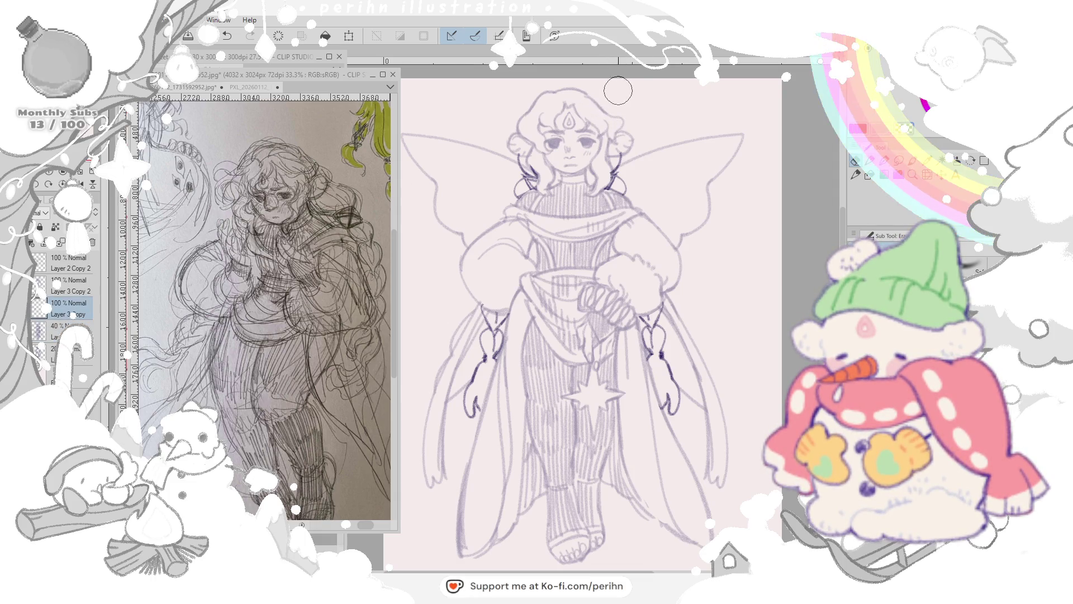
{"action": "left_click", "coordinate": [67, 326]}
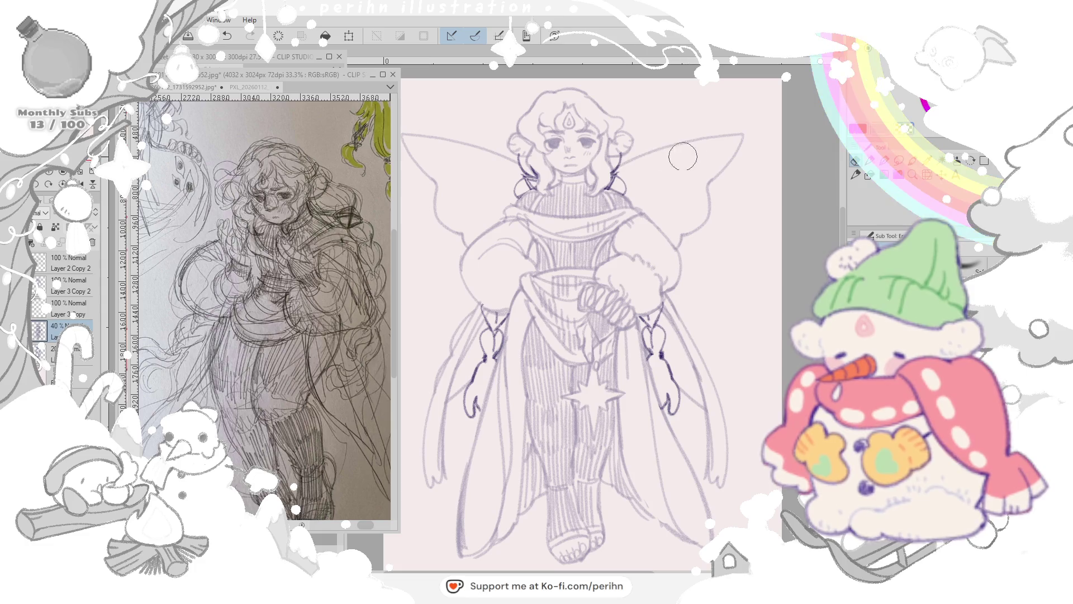
{"action": "left_click", "coordinate": [67, 308]}
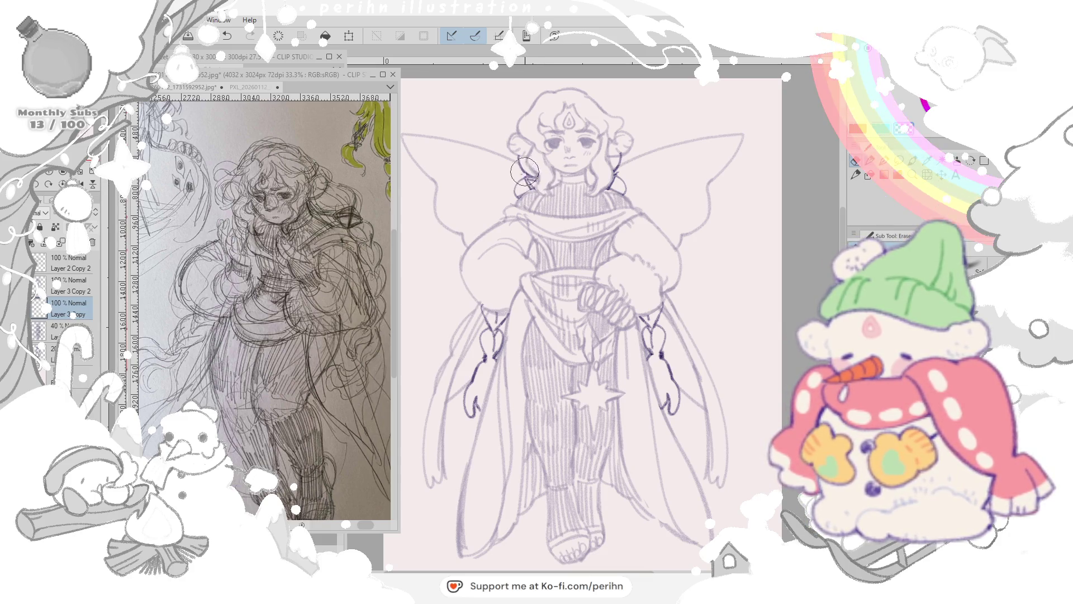
{"action": "key", "text": "e"}
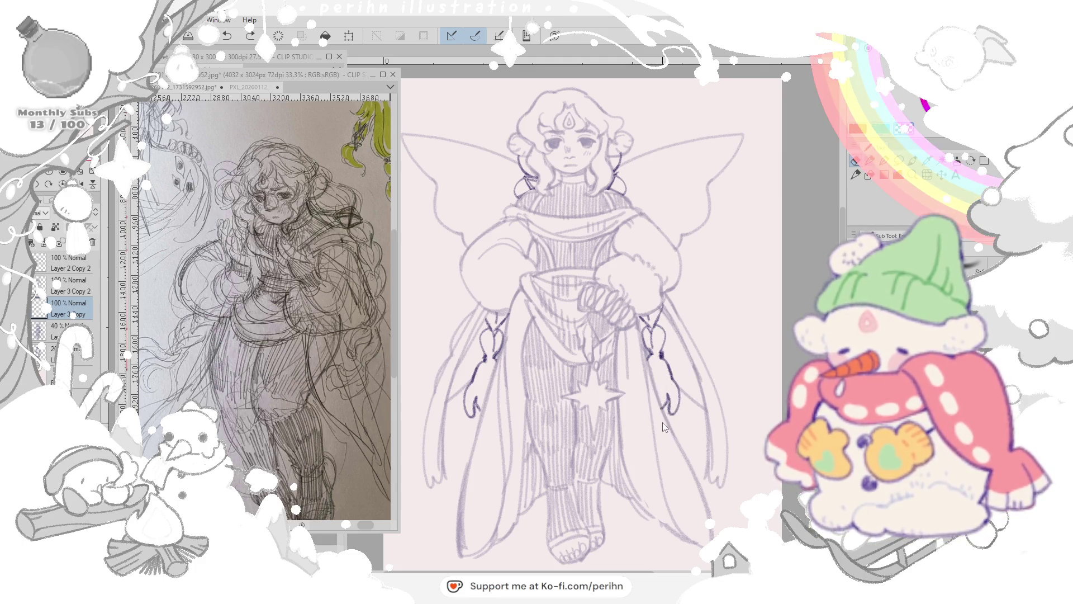
{"action": "key", "text": "p"}
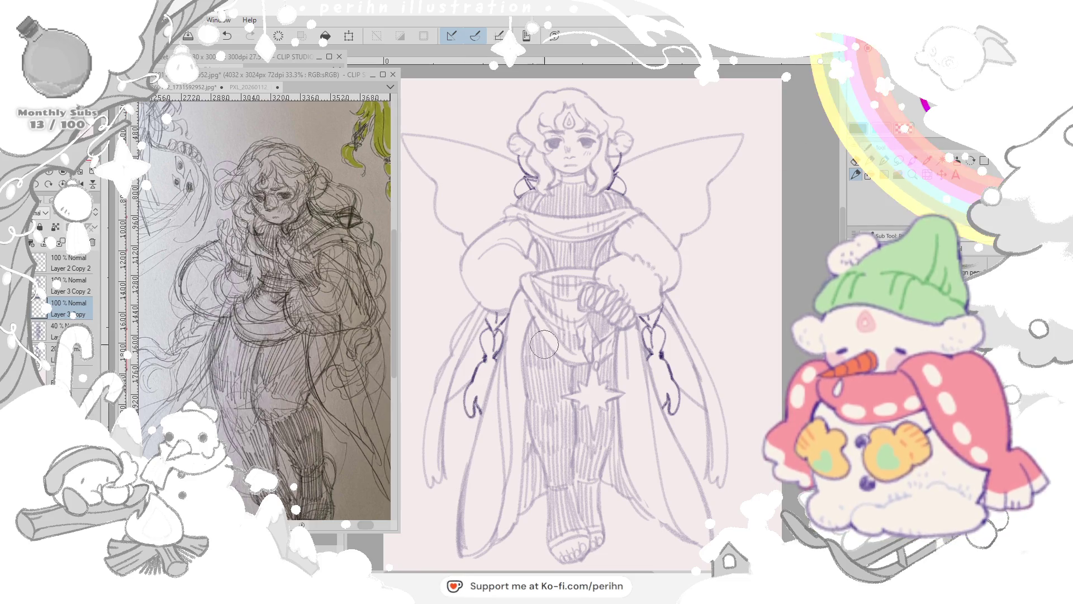
Step: Bring the faded lineart layer back to 100% opacity and select the layer above it
{"action": "left_click", "coordinate": [70, 285]}
{"action": "left_click", "coordinate": [71, 331]}
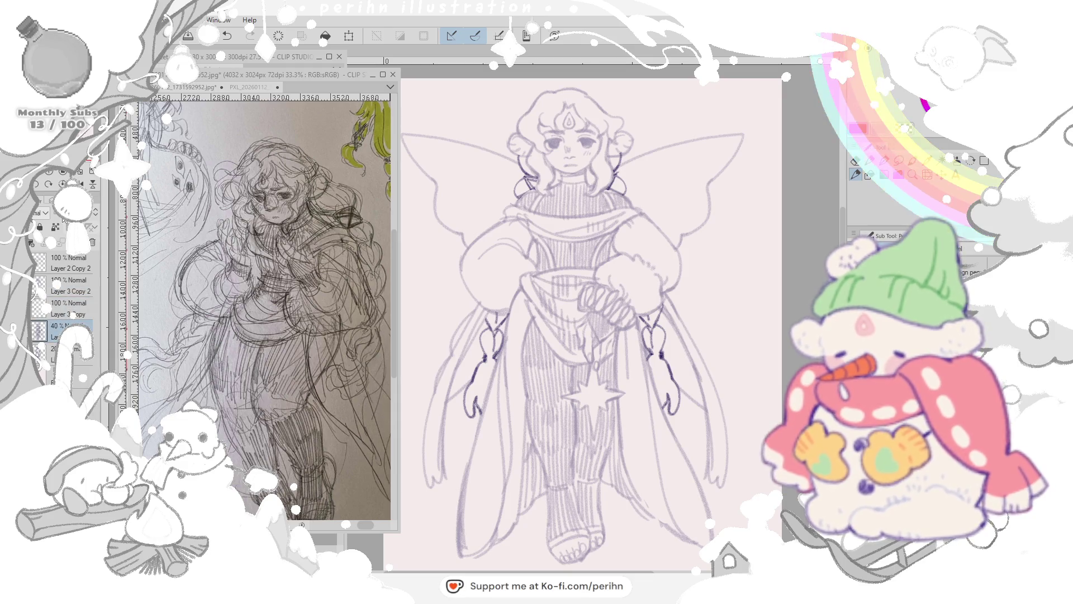
{"action": "left_click", "coordinate": [70, 308]}
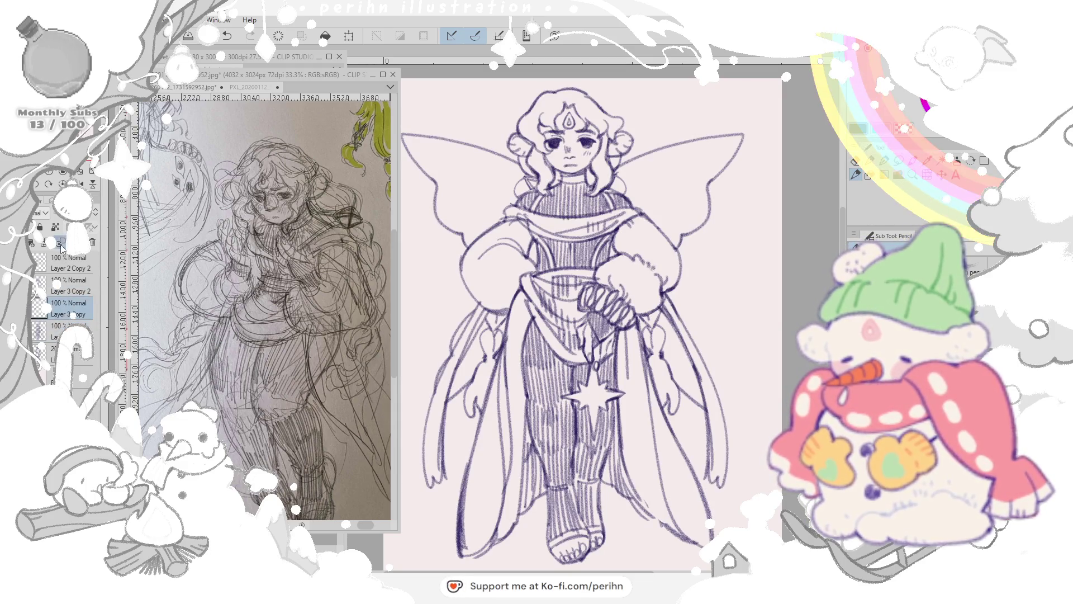
Step: Draw lines around the left shoulder, neck, collar and right side of the neck
{"action": "left_click_drag", "start_coordinate": [554, 161], "coordinate": [512, 184]}
{"action": "mouse_move", "coordinate": [507, 148]}
{"action": "left_mouse_down"}
{"action": "mouse_move", "coordinate": [537, 188]}
{"action": "mouse_move", "coordinate": [536, 206]}
{"action": "left_mouse_up"}
{"action": "mouse_move", "coordinate": [513, 168]}
{"action": "left_mouse_down"}
{"action": "mouse_move", "coordinate": [529, 207]}
{"action": "mouse_move", "coordinate": [547, 199]}
{"action": "left_mouse_up"}
{"action": "left_click_drag", "start_coordinate": [562, 161], "coordinate": [579, 196]}
{"action": "left_click_drag", "start_coordinate": [623, 164], "coordinate": [617, 205]}
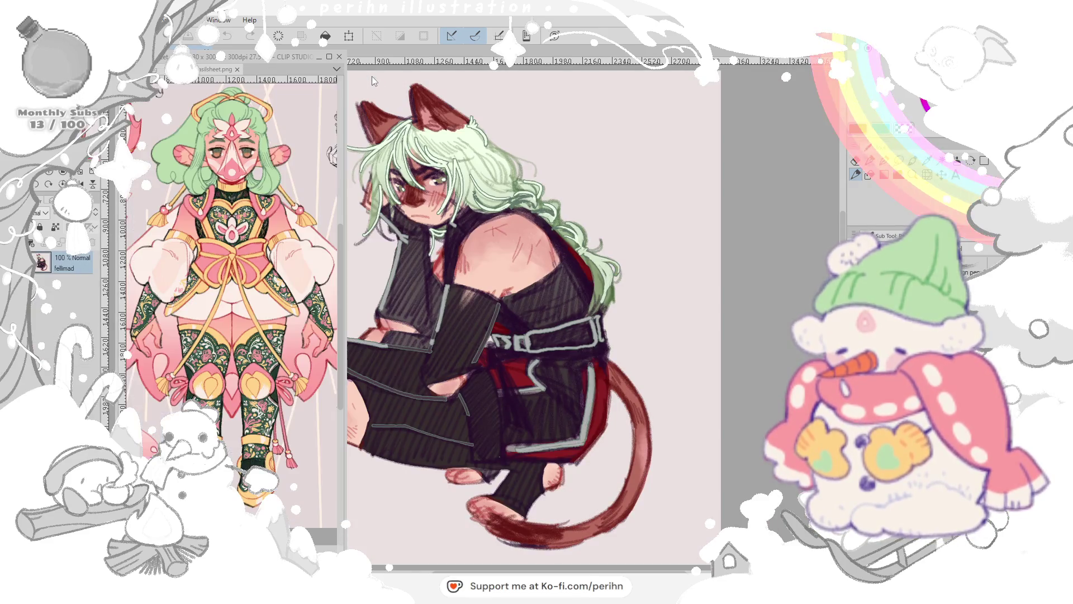
Step: Close the character-sheet reference window and switch to the maha-sprig-mar25 illustration
{"action": "left_click", "coordinate": [326, 56]}
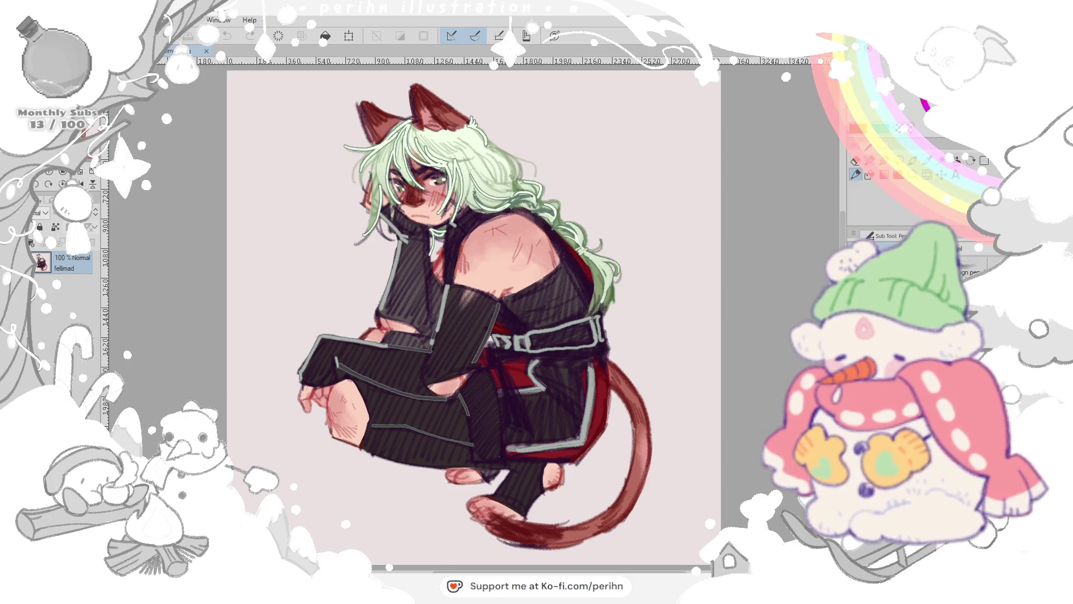
{"action": "key", "text": "ctrl+Tab"}
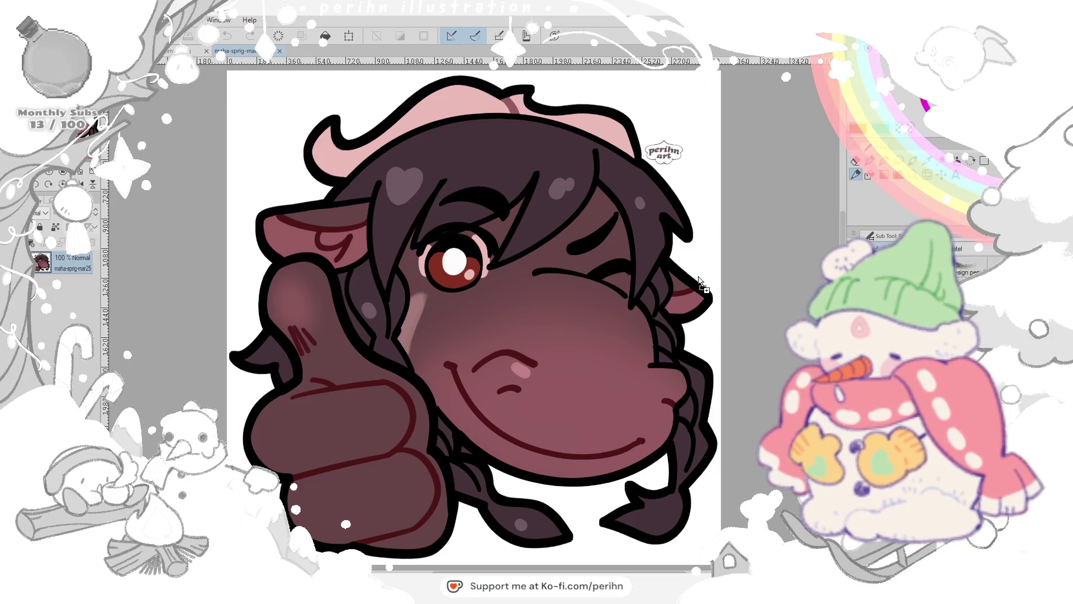
Step: Cycle the open documents, then close the jun25, mar25 and cat-character illustrations, leaving the fairy sketch
{"action": "key", "text": "ctrl+Tab"}
{"action": "key", "text": "ctrl+Tab"}
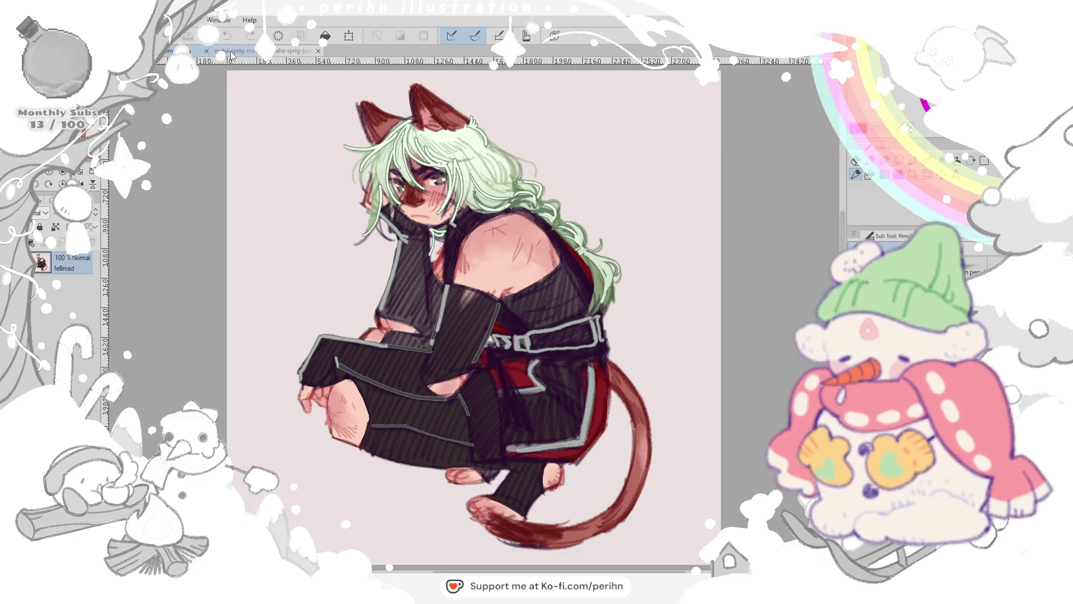
{"action": "key", "text": "ctrl+Tab"}
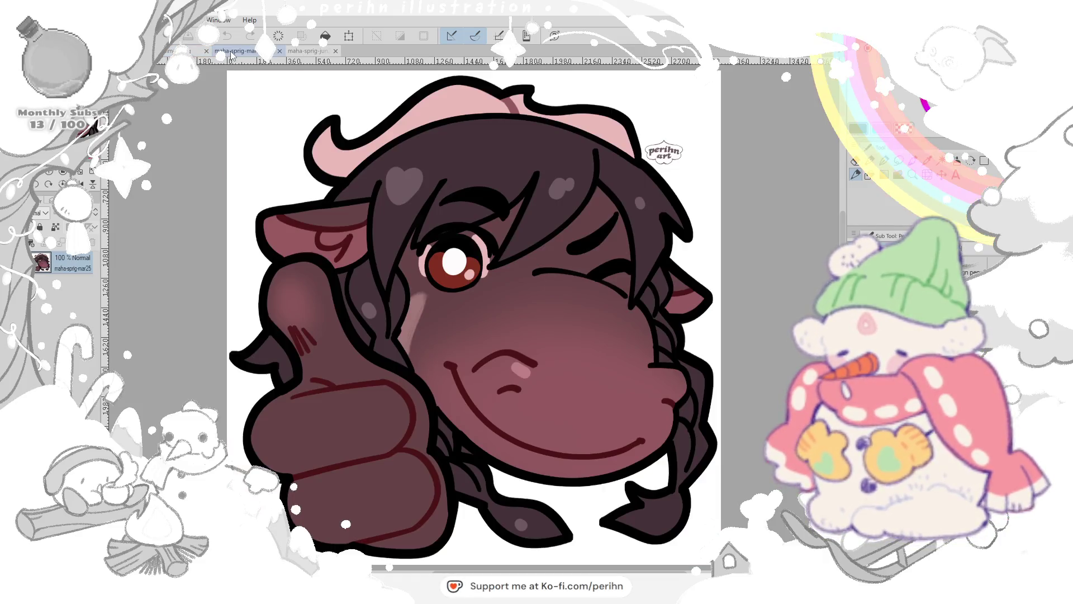
{"action": "left_click", "coordinate": [301, 53]}
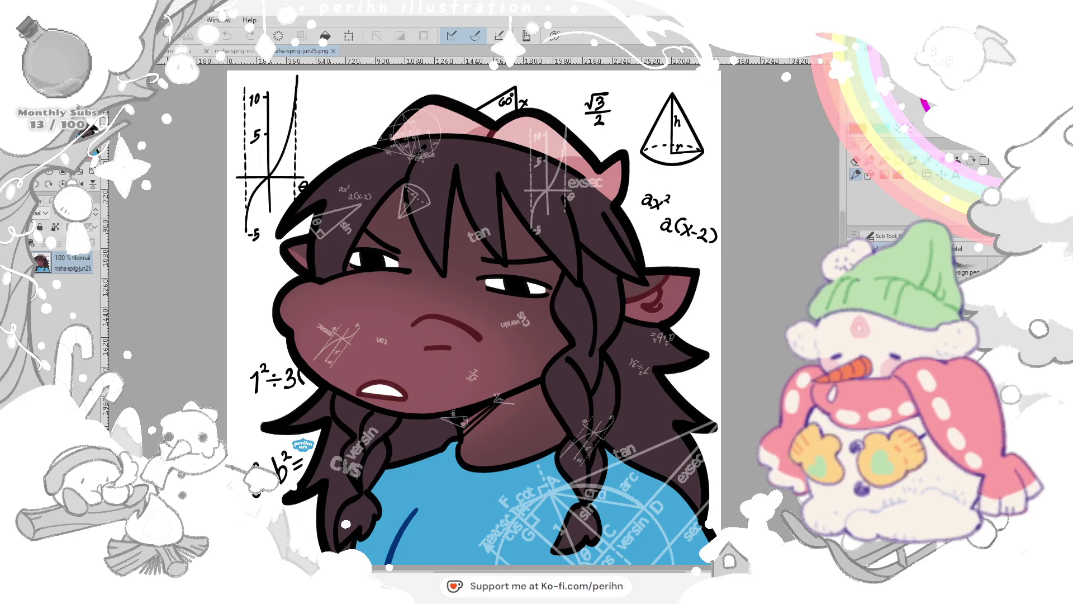
{"action": "left_click", "coordinate": [332, 51]}
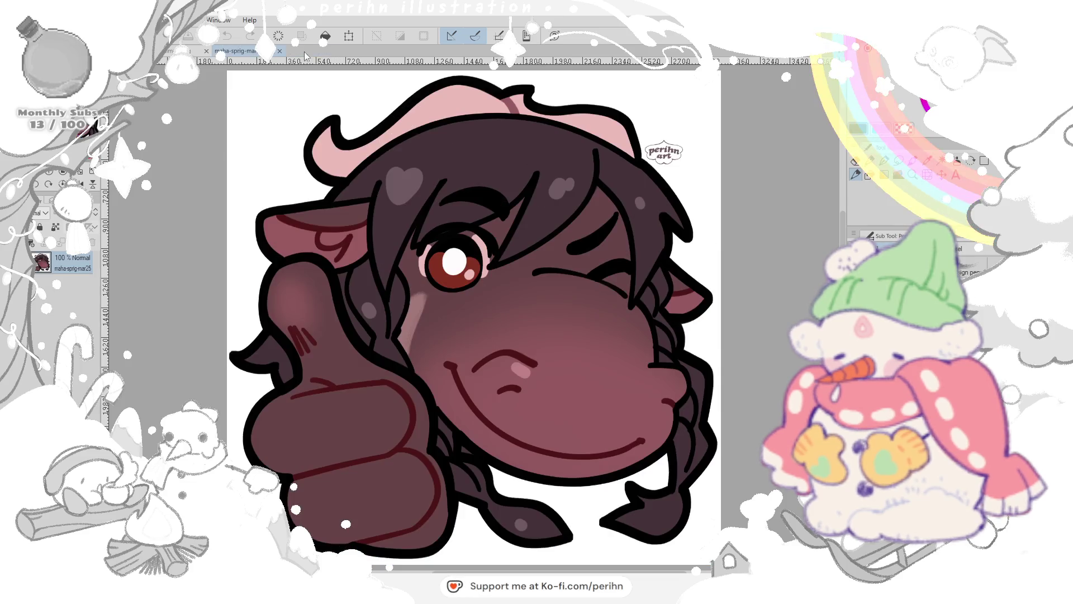
{"action": "left_click", "coordinate": [281, 52]}
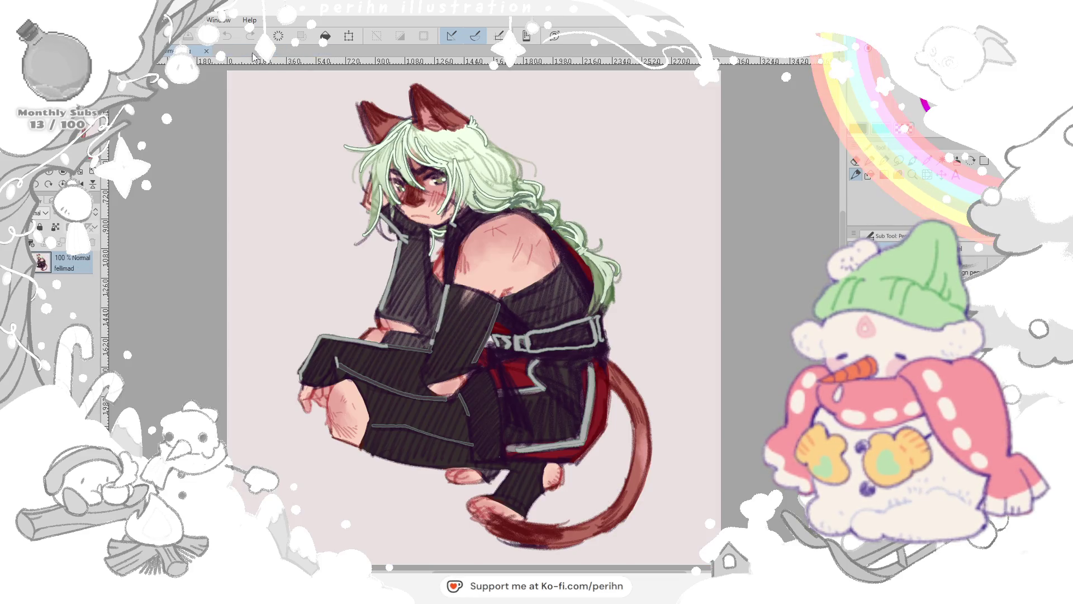
{"action": "left_click", "coordinate": [208, 52]}
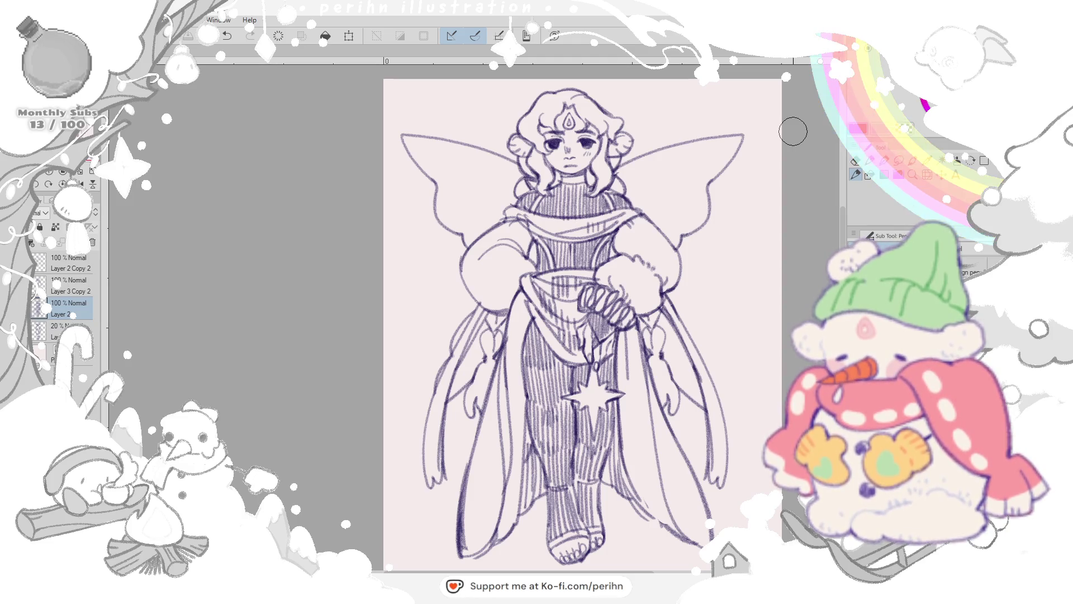
Step: Reopen the pencil-sketch reference window from the taskbar beside the fairy drawing
{"action": "left_click", "coordinate": [374, 540]}
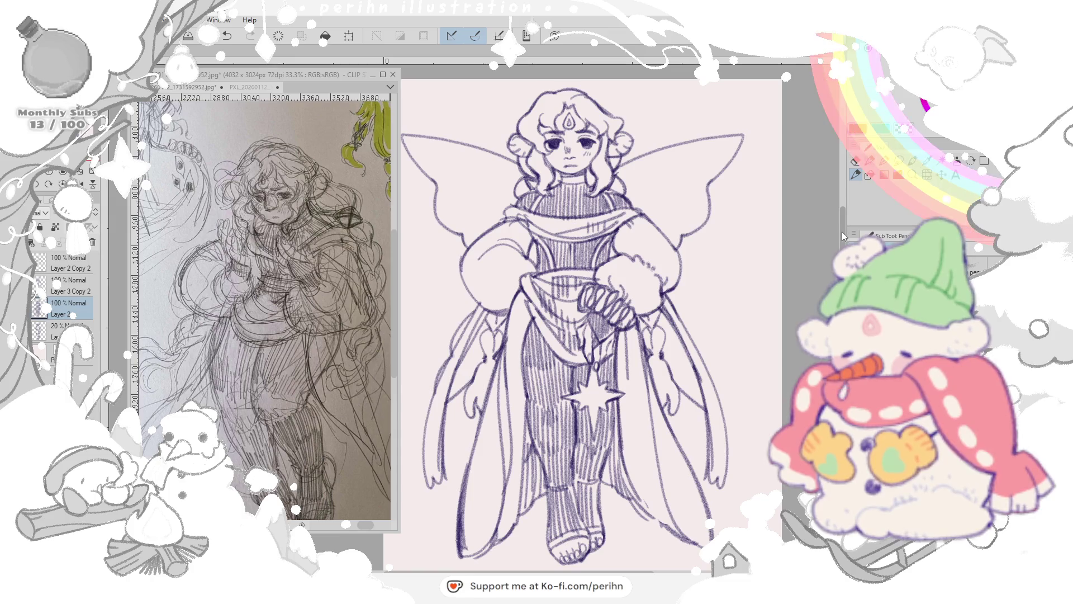
Step: Redraw and erase stray sleeve-to-neck lines, undoing and redoing strokes until they sit cleanly
{"action": "left_click_drag", "start_coordinate": [717, 211], "coordinate": [740, 175]}
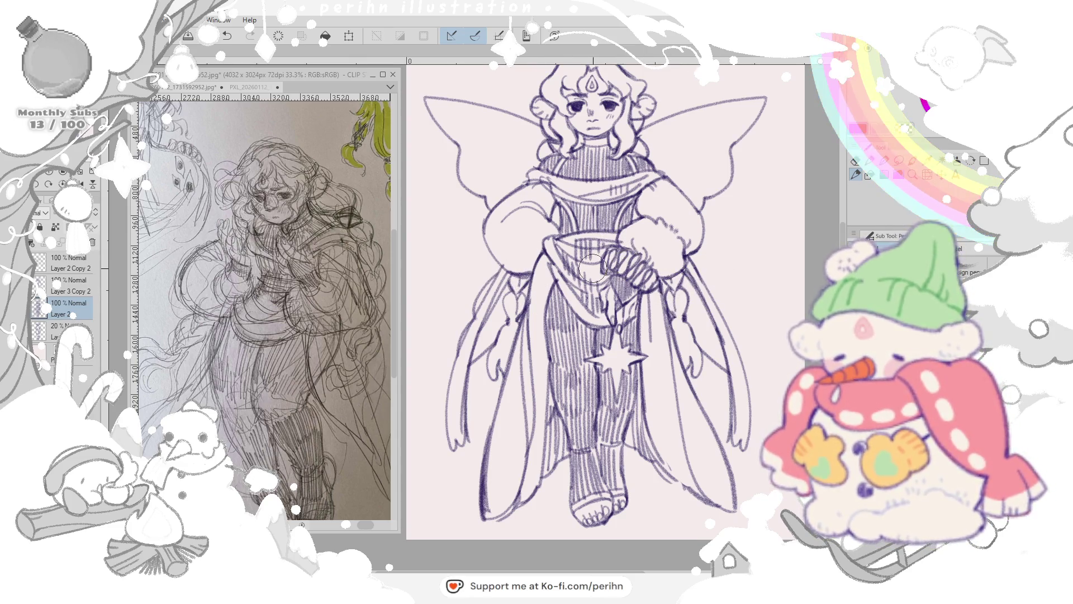
{"action": "key", "text": "ctrl+z"}
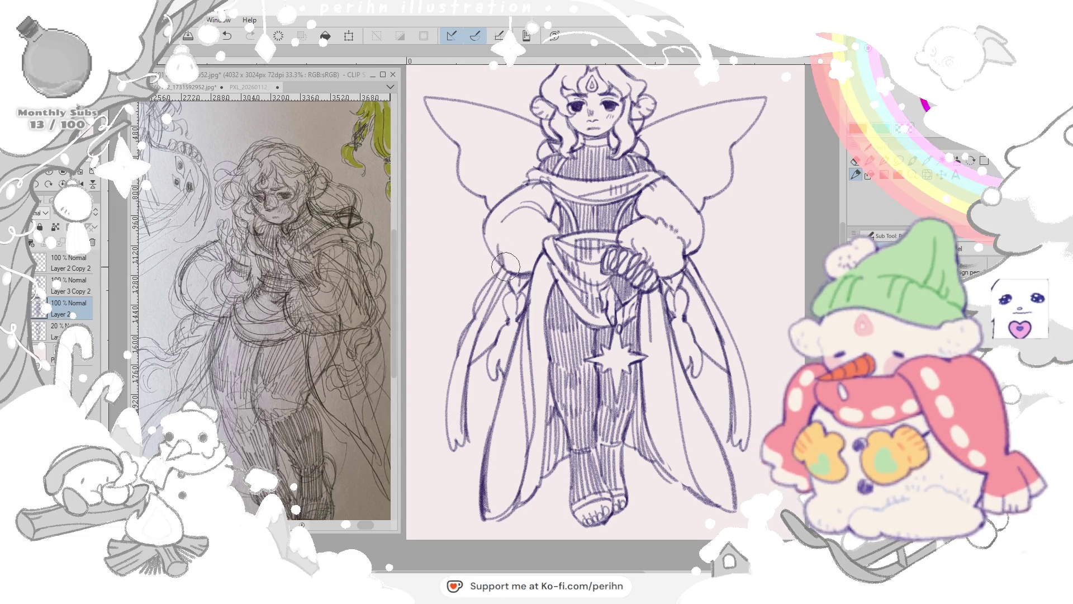
{"action": "left_click_drag", "start_coordinate": [509, 264], "coordinate": [487, 235]}
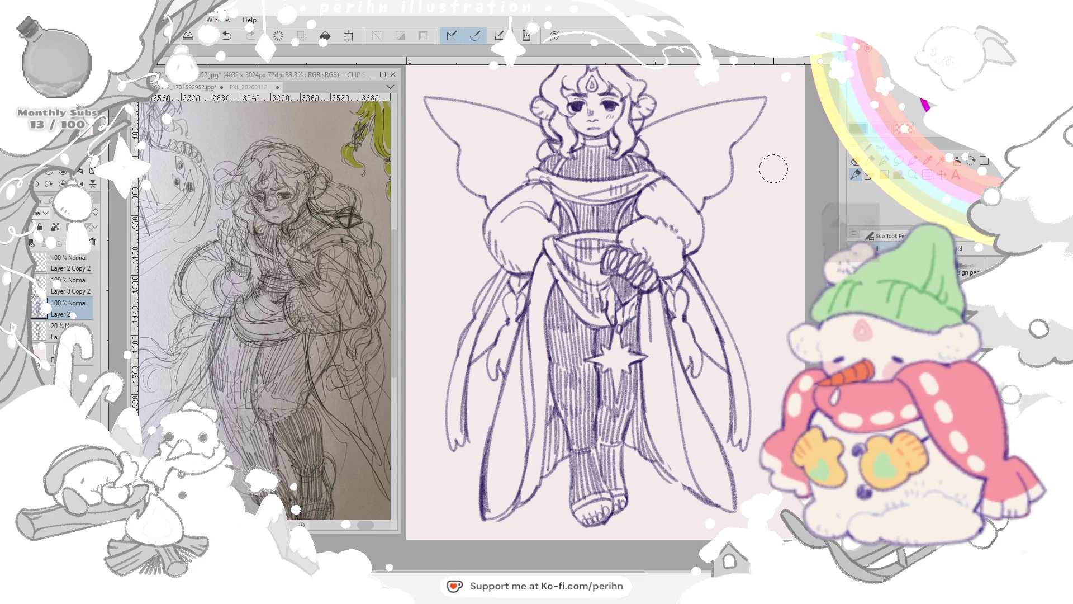
{"action": "key", "text": "ctrl+z"}
{"action": "key", "text": "e"}
{"action": "left_click_drag", "start_coordinate": [505, 261], "coordinate": [497, 251]}
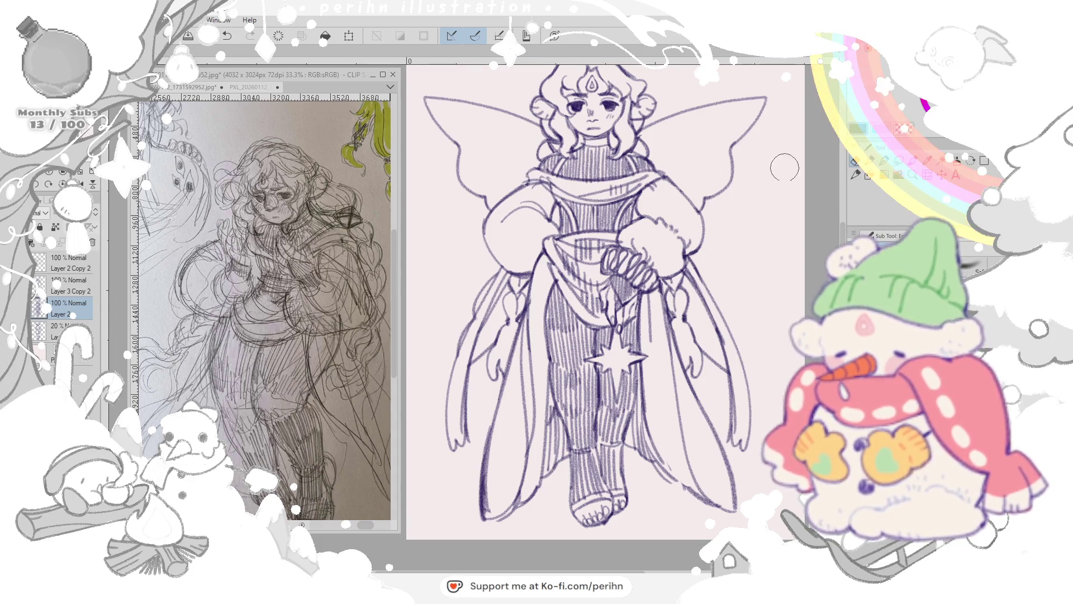
{"action": "left_click", "coordinate": [857, 171]}
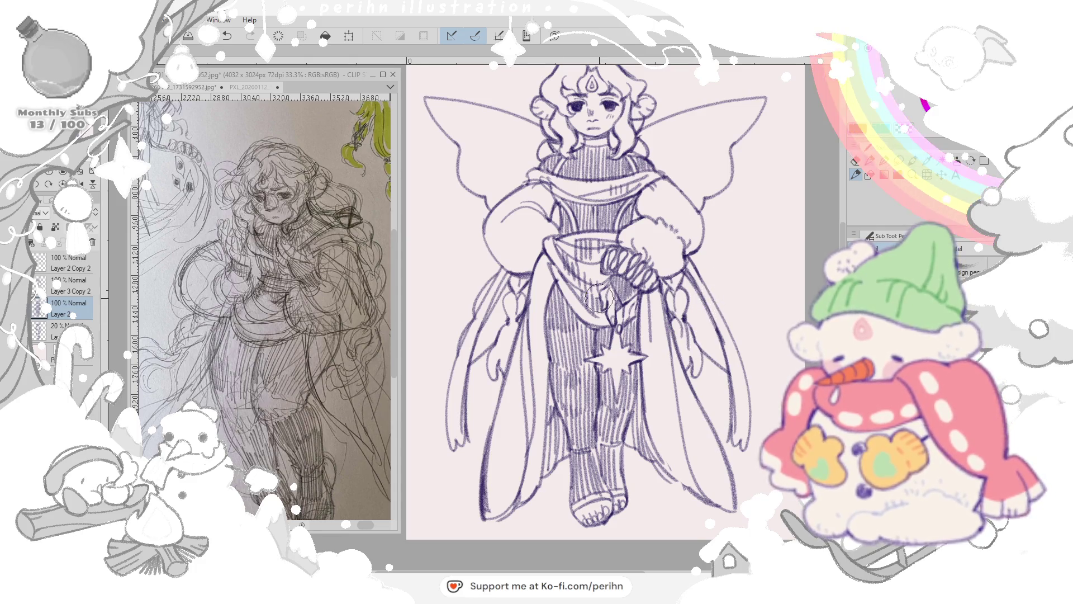
{"action": "key", "text": "ctrl+z"}
{"action": "key", "text": "ctrl+y"}
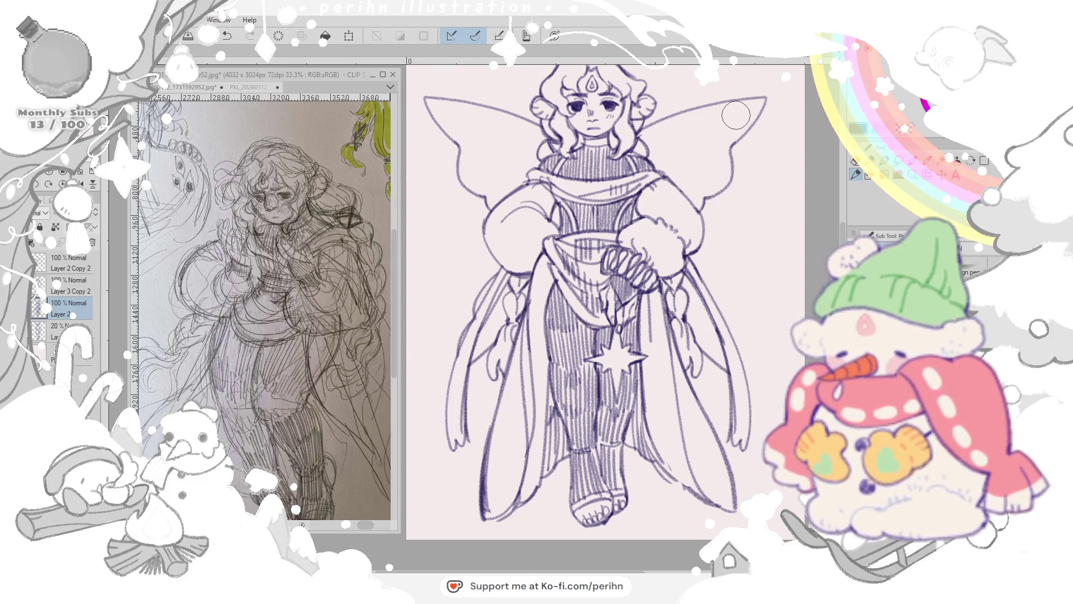
{"action": "scroll", "coordinate": [737, 114], "scroll_direction": "down", "scroll_amount": 3}
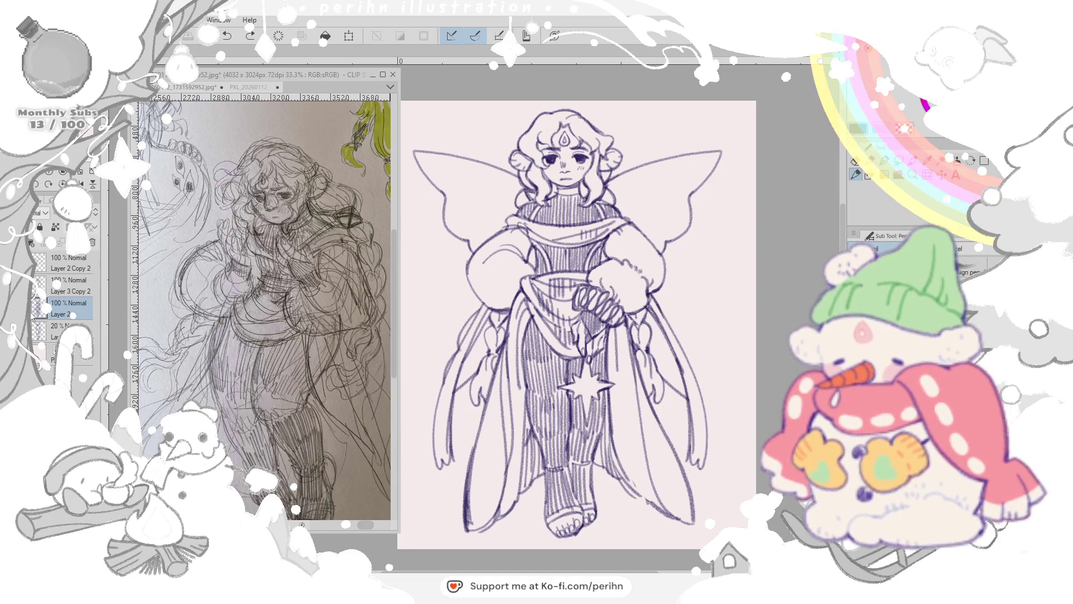
Step: Reveal the hidden wing and sleeve lines and select the Layer 2 Copy 2 layer
{"action": "key", "text": "ctrl+z"}
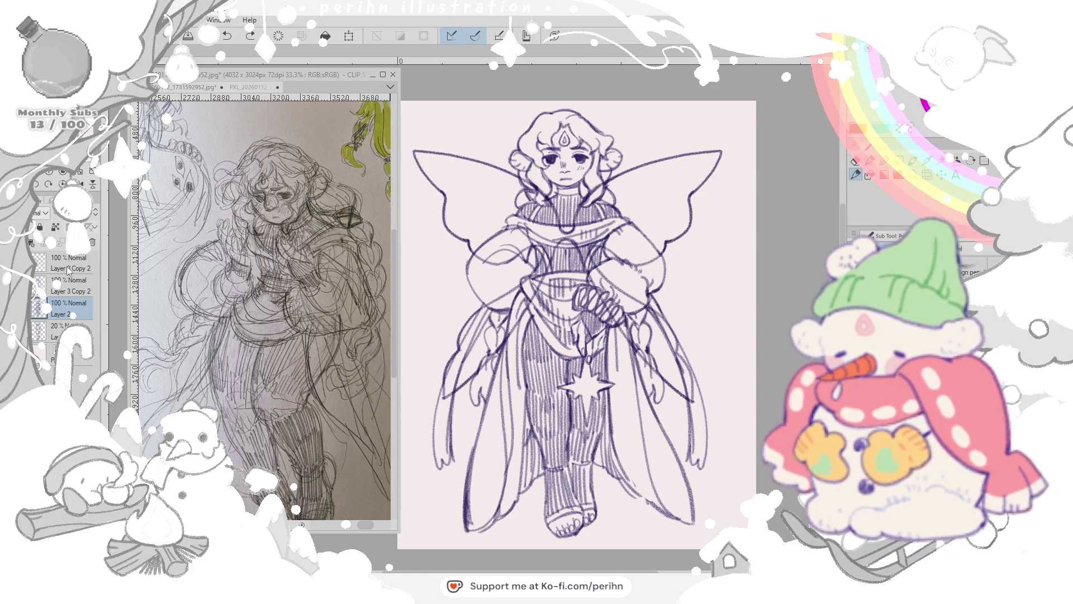
{"action": "left_click", "coordinate": [71, 268]}
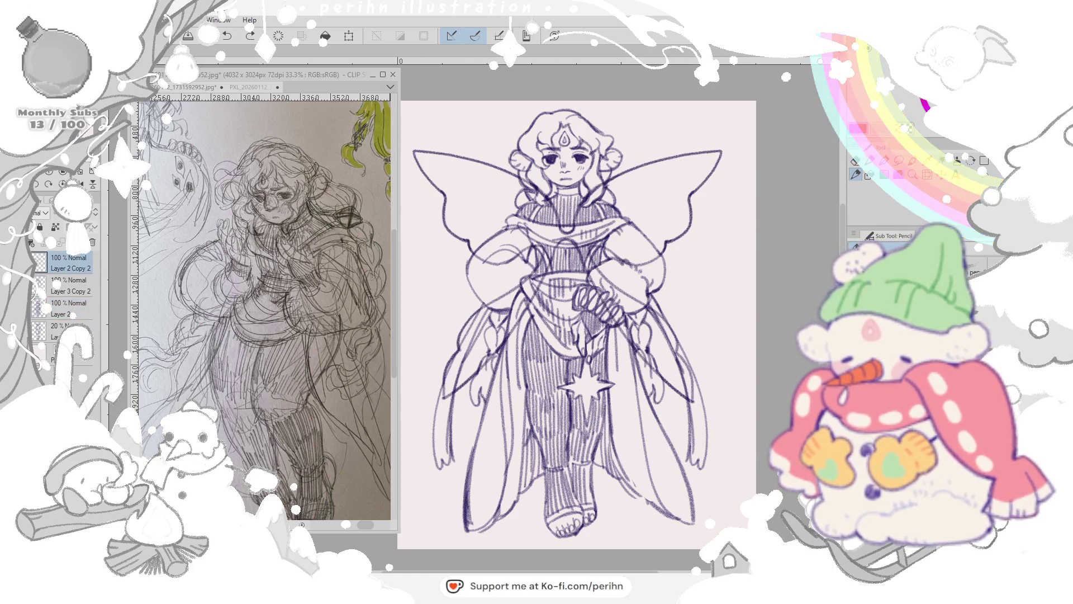
Step: Place a vertical symmetry ruler down the canvas centre and switch to the pencil
{"action": "key", "text": "u"}
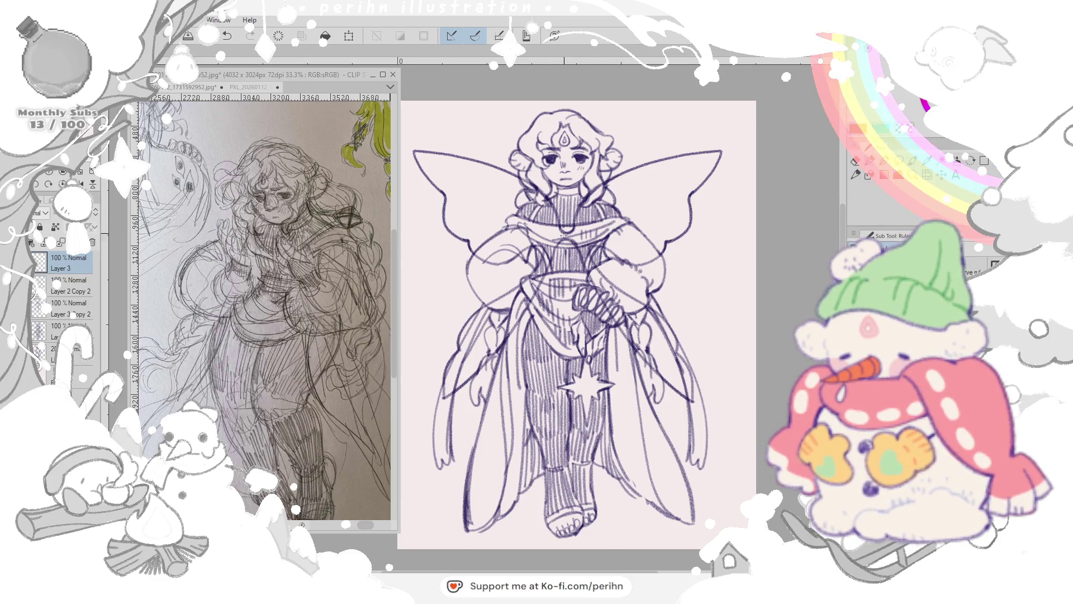
{"action": "left_click_drag", "start_coordinate": [567, 236], "coordinate": [568, 282]}
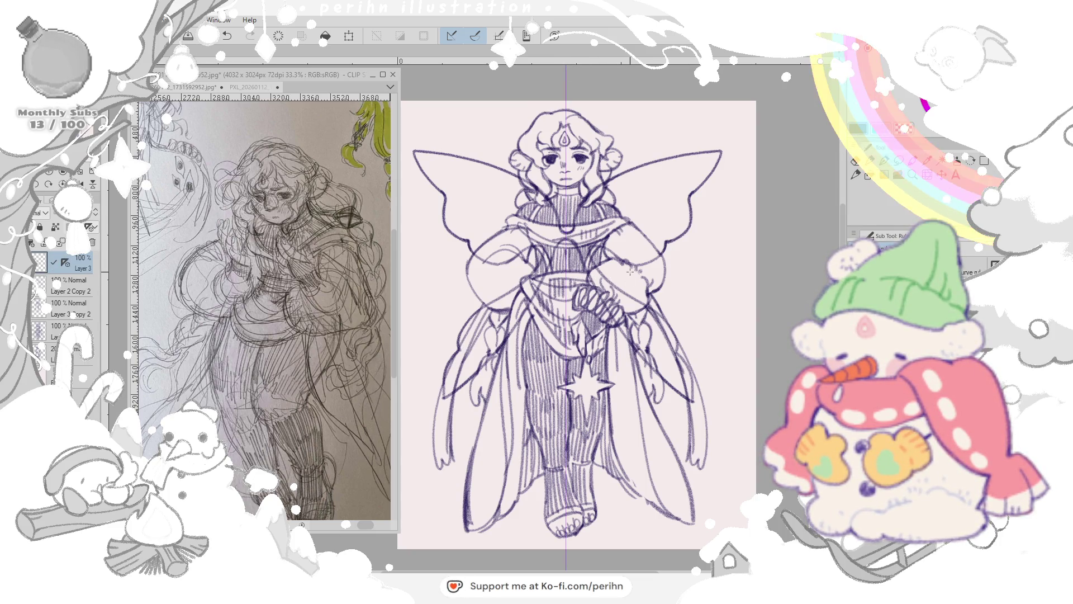
{"action": "key", "text": "k"}
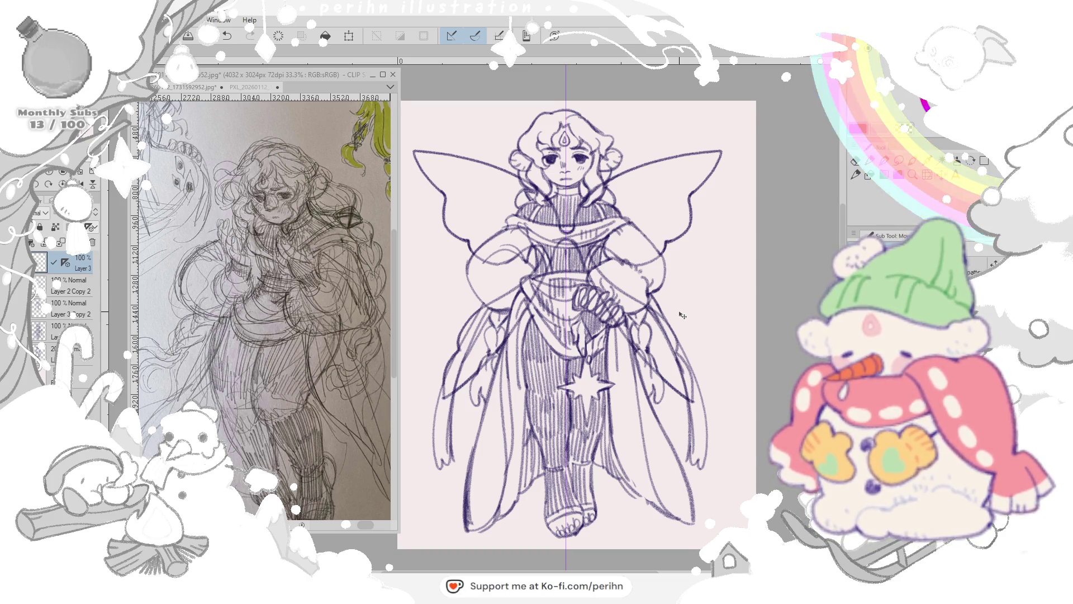
{"action": "key", "text": "p"}
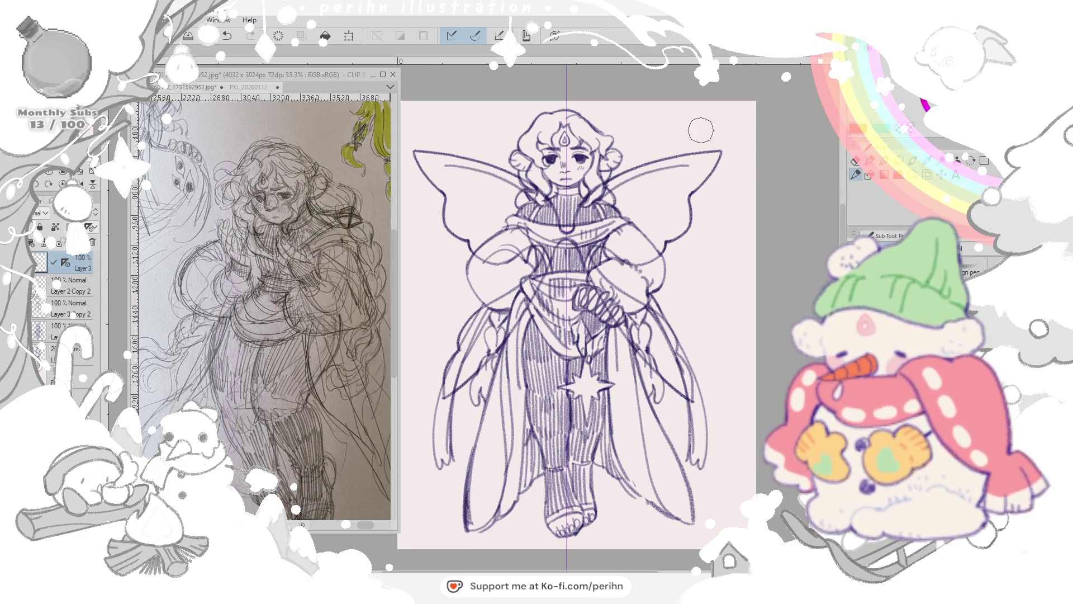
Step: Draw the first mirrored curved edges inside the right wing
{"action": "mouse_move", "coordinate": [717, 156]}
{"action": "left_mouse_down"}
{"action": "mouse_move", "coordinate": [620, 204]}
{"action": "mouse_move", "coordinate": [679, 242]}
{"action": "left_mouse_up"}
{"action": "mouse_move", "coordinate": [604, 203]}
{"action": "left_mouse_down"}
{"action": "mouse_move", "coordinate": [651, 269]}
{"action": "mouse_move", "coordinate": [587, 215]}
{"action": "mouse_move", "coordinate": [591, 244]}
{"action": "mouse_move", "coordinate": [612, 212]}
{"action": "mouse_move", "coordinate": [530, 186]}
{"action": "left_mouse_up"}
Step: Hide the figure and inner wing layers and pan the coloured fairy sketch reference to its wings
{"action": "left_click", "coordinate": [41, 285]}
{"action": "left_click", "coordinate": [40, 308]}
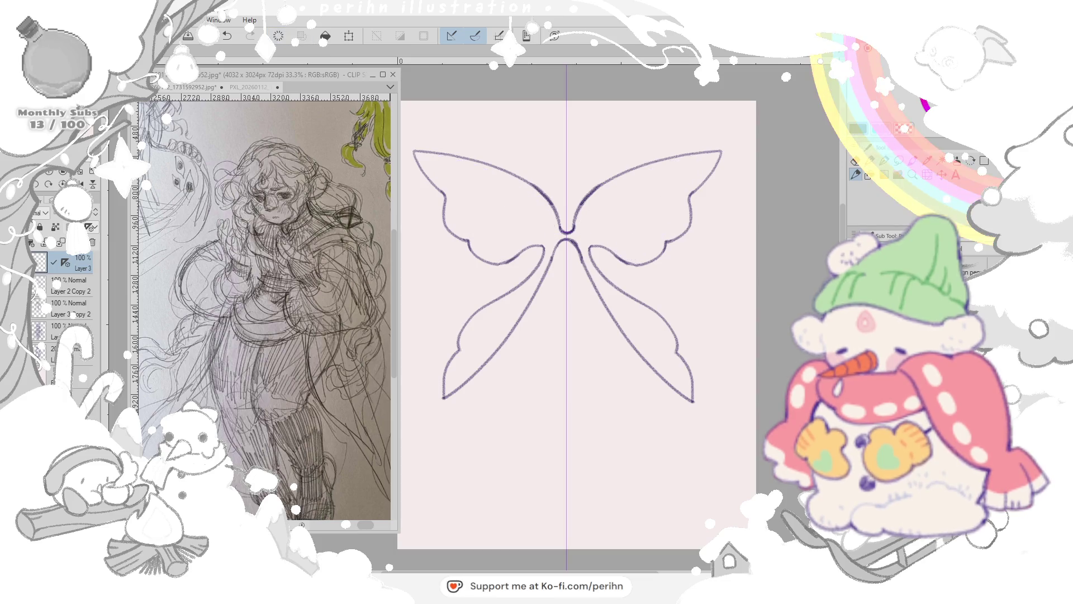
{"action": "left_click", "coordinate": [302, 234]}
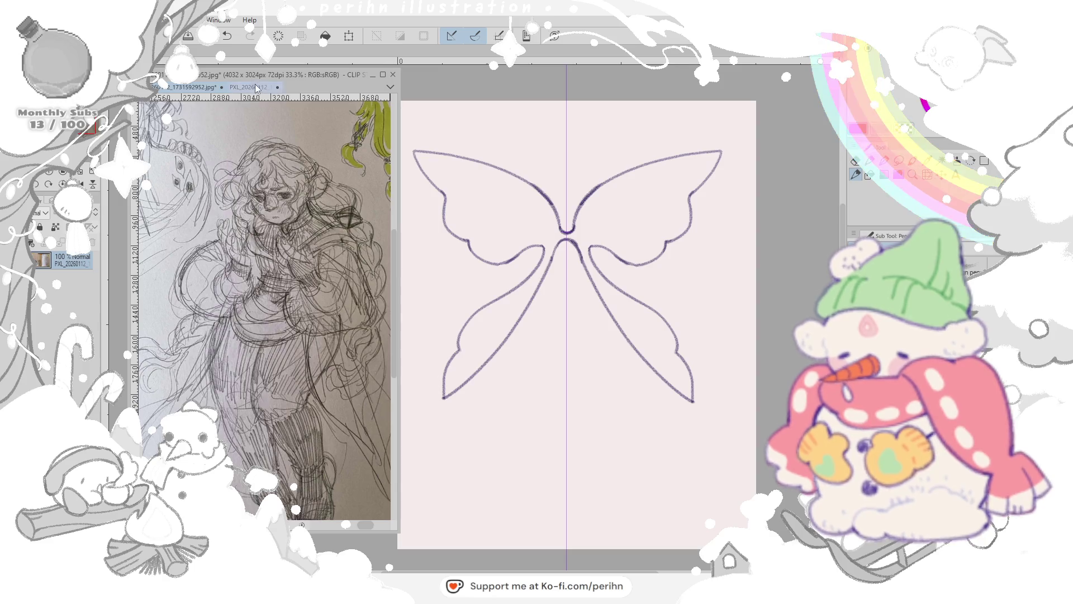
{"action": "left_click", "coordinate": [248, 86]}
{"action": "left_click_drag", "start_coordinate": [356, 223], "coordinate": [400, 227]}
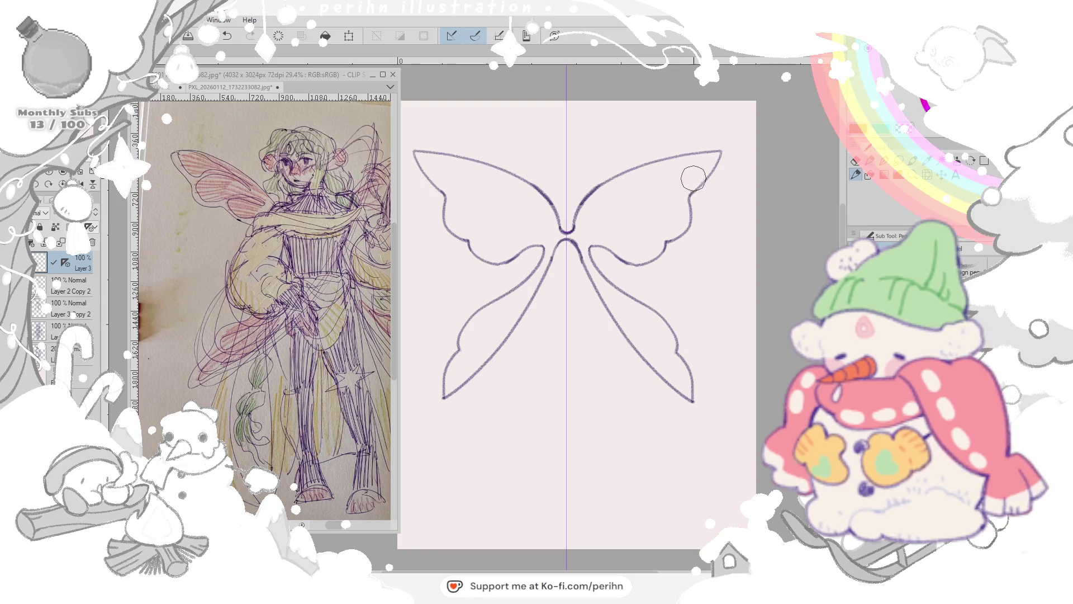
Step: Sketch mirrored inner strokes and a centre curl on the upper wings, then undo them
{"action": "mouse_move", "coordinate": [590, 216]}
{"action": "left_mouse_down"}
{"action": "mouse_move", "coordinate": [628, 173]}
{"action": "mouse_move", "coordinate": [695, 158]}
{"action": "mouse_move", "coordinate": [677, 185]}
{"action": "mouse_move", "coordinate": [635, 191]}
{"action": "mouse_move", "coordinate": [684, 197]}
{"action": "mouse_move", "coordinate": [676, 236]}
{"action": "mouse_move", "coordinate": [623, 214]}
{"action": "mouse_move", "coordinate": [645, 234]}
{"action": "mouse_move", "coordinate": [640, 253]}
{"action": "mouse_move", "coordinate": [598, 234]}
{"action": "left_mouse_up"}
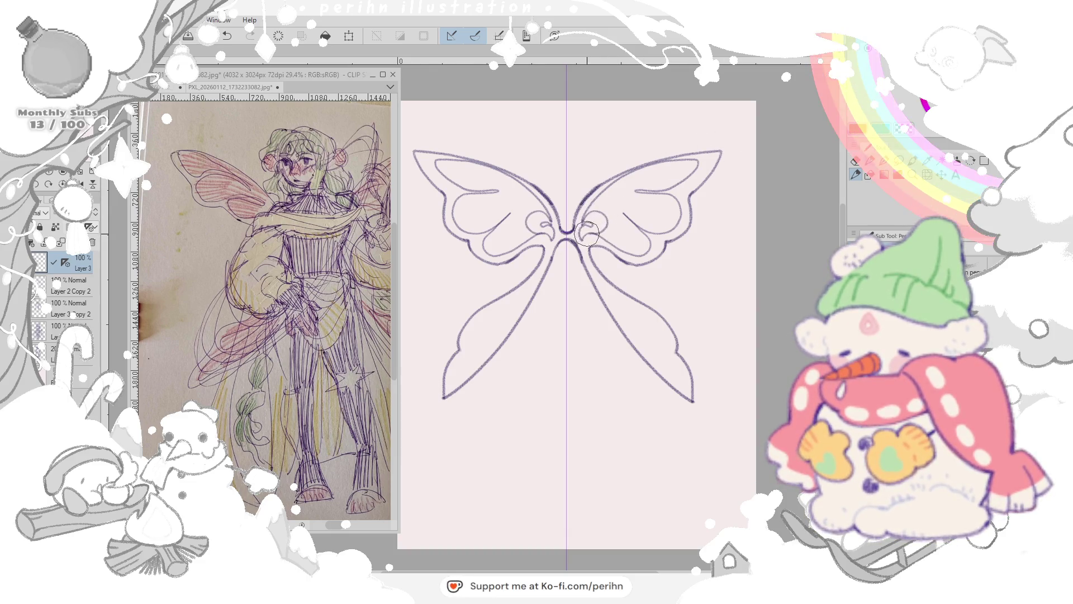
{"action": "mouse_move", "coordinate": [607, 204]}
{"action": "left_mouse_down"}
{"action": "mouse_move", "coordinate": [600, 234]}
{"action": "mouse_move", "coordinate": [623, 188]}
{"action": "left_mouse_up"}
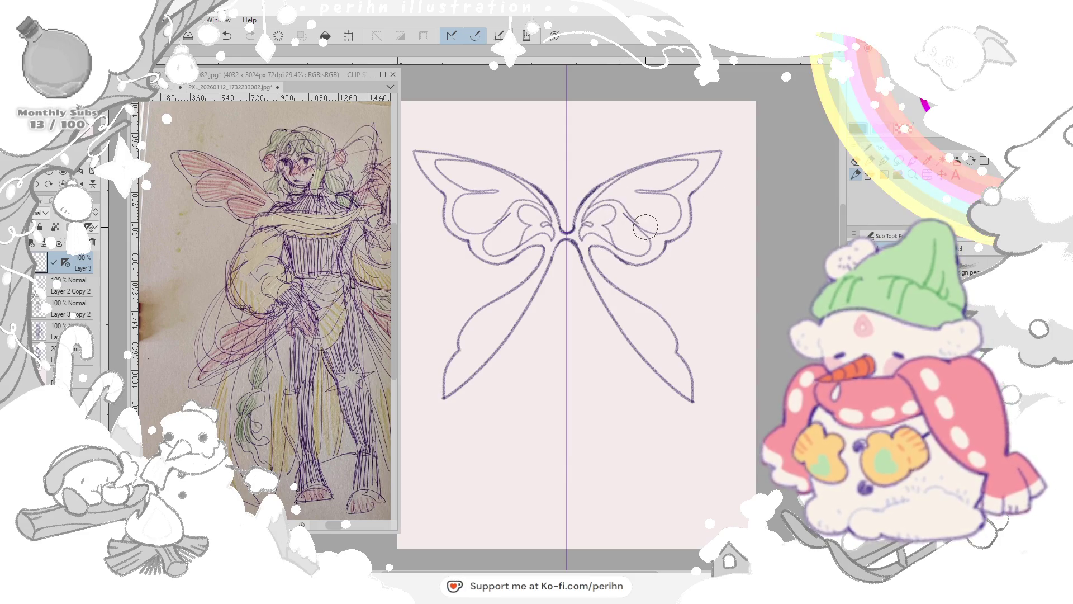
{"action": "key", "text": "ctrl+z"}
{"action": "key", "text": "ctrl+z"}
{"action": "key", "text": "ctrl+z"}
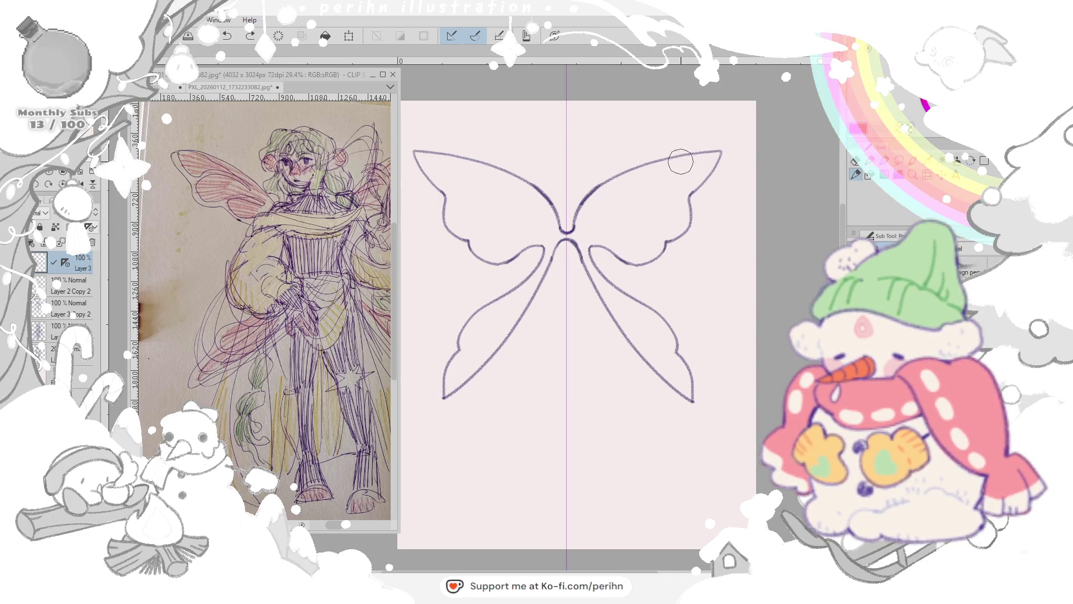
Step: Draw mirrored inner curves in the upper wings with a hooked end, darkening the inner edges and centre join
{"action": "left_click_drag", "start_coordinate": [718, 154], "coordinate": [649, 188]}
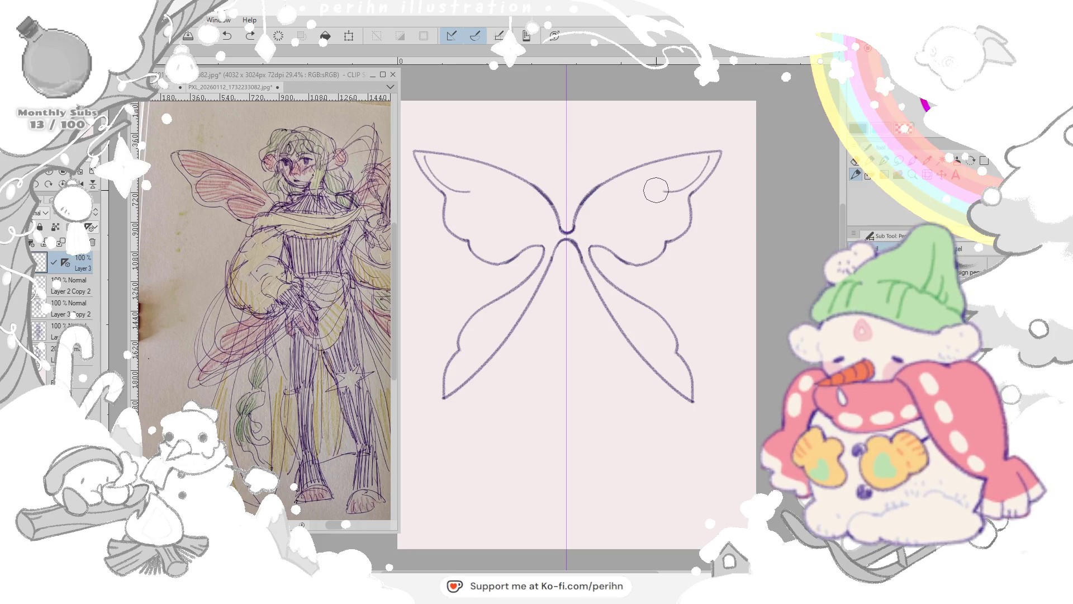
{"action": "key", "text": "ctrl+z"}
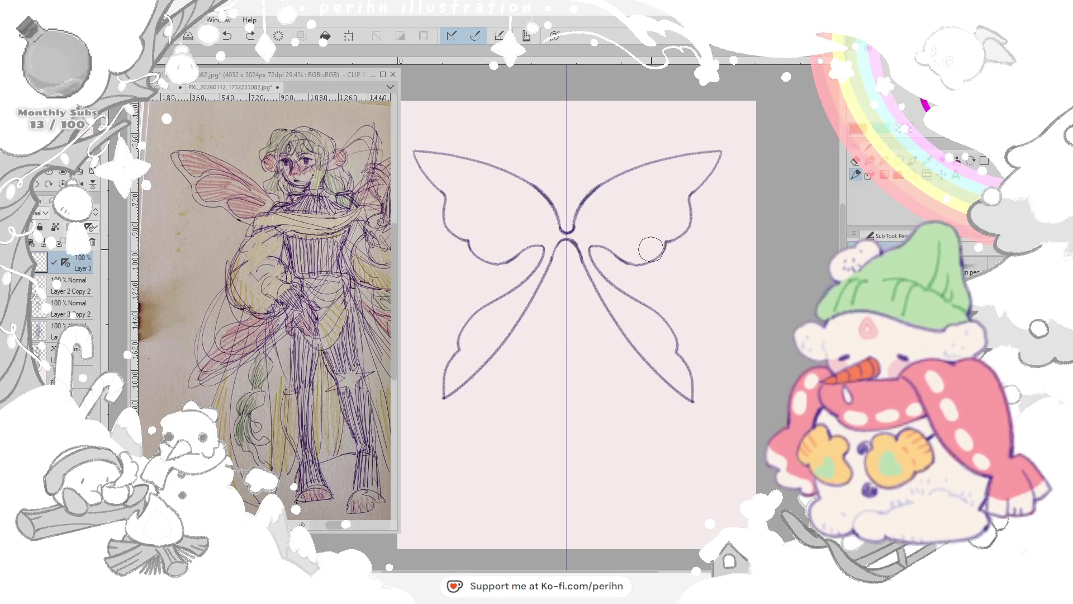
{"action": "left_click_drag", "start_coordinate": [603, 234], "coordinate": [662, 251]}
{"action": "key", "text": "ctrl+z"}
{"action": "left_click_drag", "start_coordinate": [593, 239], "coordinate": [655, 245]}
{"action": "key", "text": "ctrl+z"}
{"action": "mouse_move", "coordinate": [593, 225]}
{"action": "left_mouse_down"}
{"action": "mouse_move", "coordinate": [667, 240]}
{"action": "mouse_move", "coordinate": [695, 209]}
{"action": "mouse_move", "coordinate": [619, 203]}
{"action": "mouse_move", "coordinate": [696, 176]}
{"action": "mouse_move", "coordinate": [717, 153]}
{"action": "mouse_move", "coordinate": [618, 181]}
{"action": "left_mouse_up"}
{"action": "left_click_drag", "start_coordinate": [583, 225], "coordinate": [684, 186]}
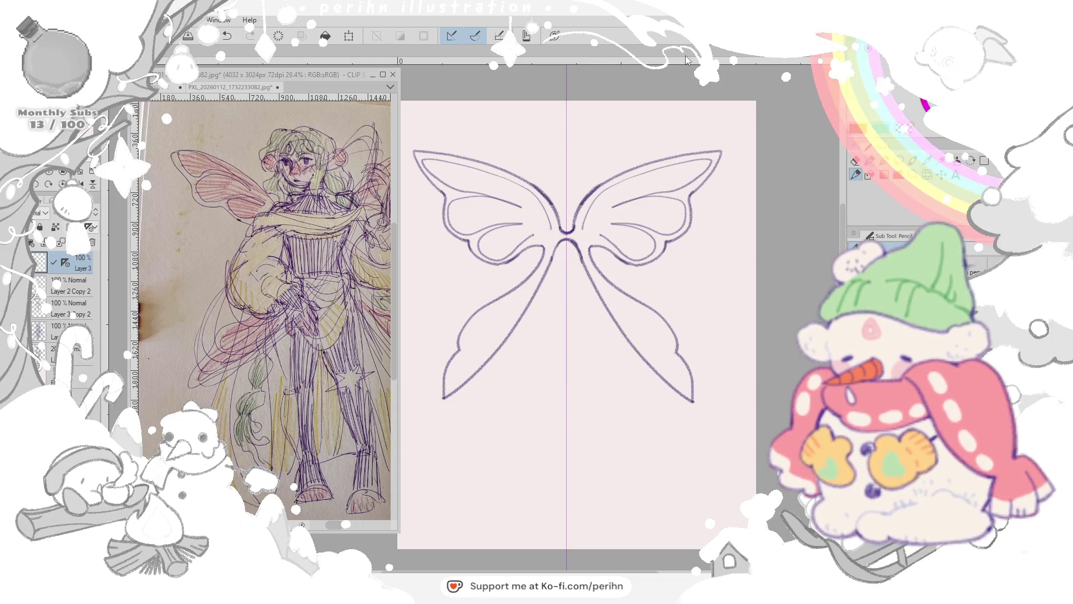
{"action": "left_click_drag", "start_coordinate": [583, 229], "coordinate": [619, 187]}
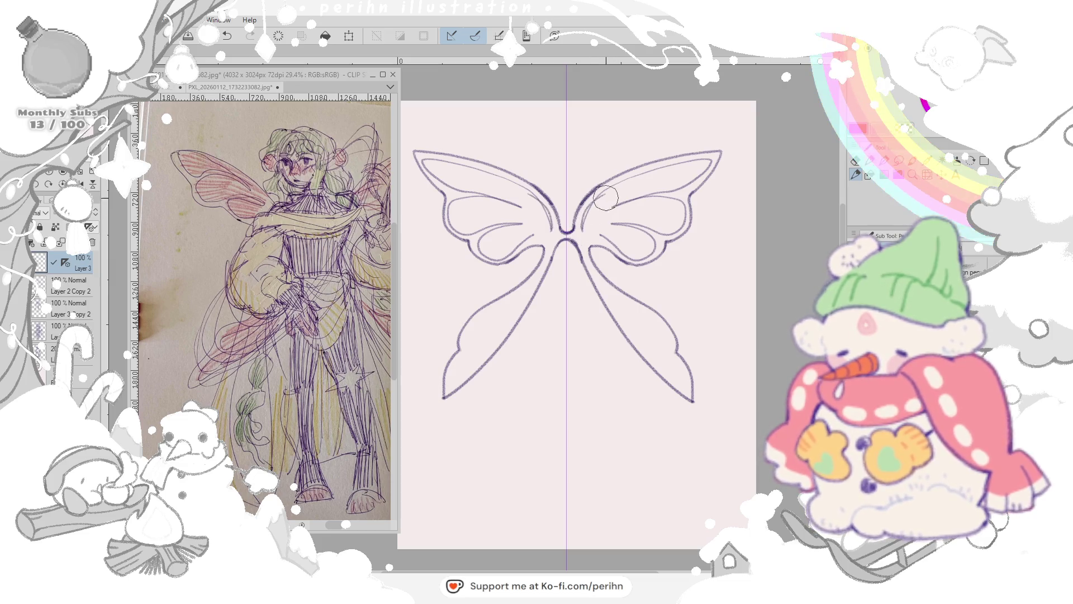
{"action": "mouse_move", "coordinate": [585, 226]}
{"action": "left_mouse_down"}
{"action": "mouse_move", "coordinate": [629, 175]}
{"action": "mouse_move", "coordinate": [617, 183]}
{"action": "mouse_move", "coordinate": [705, 149]}
{"action": "mouse_move", "coordinate": [616, 189]}
{"action": "left_mouse_up"}
Step: Rework the upper wing stroke, darken the centre joint and draw mirrored inner lines down both lower wings
{"action": "key", "text": "ctrl+z"}
{"action": "left_click_drag", "start_coordinate": [701, 151], "coordinate": [600, 200]}
{"action": "key", "text": "ctrl+z"}
{"action": "mouse_move", "coordinate": [660, 174]}
{"action": "left_mouse_down"}
{"action": "mouse_move", "coordinate": [604, 197]}
{"action": "mouse_move", "coordinate": [713, 151]}
{"action": "left_mouse_up"}
{"action": "key", "text": "ctrl+z"}
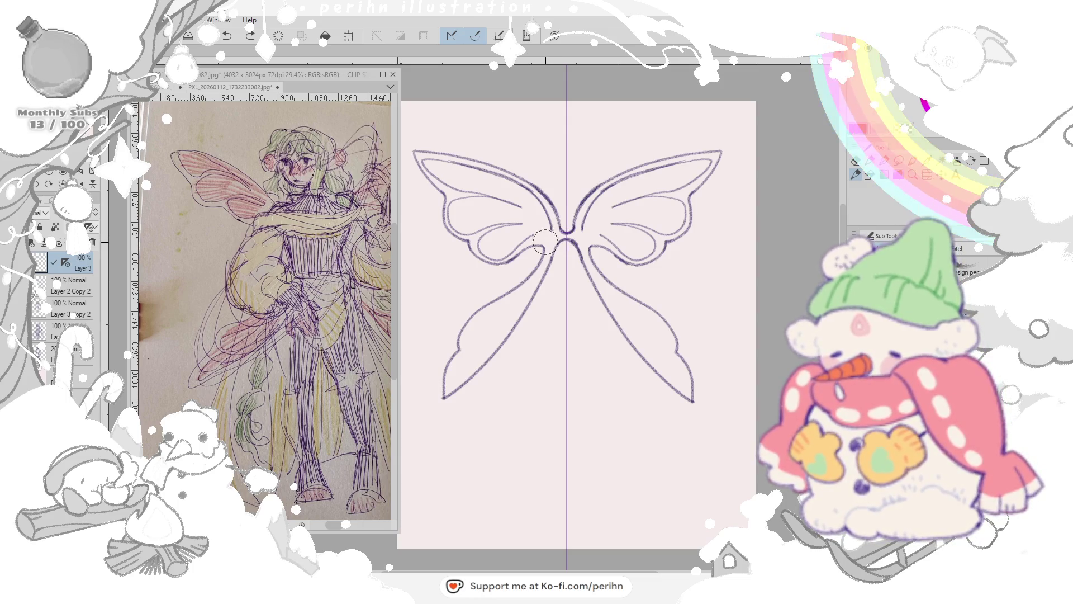
{"action": "mouse_move", "coordinate": [538, 234]}
{"action": "left_mouse_down"}
{"action": "mouse_move", "coordinate": [556, 260]}
{"action": "mouse_move", "coordinate": [470, 356]}
{"action": "left_mouse_up"}
{"action": "left_click_drag", "start_coordinate": [504, 320], "coordinate": [451, 373]}
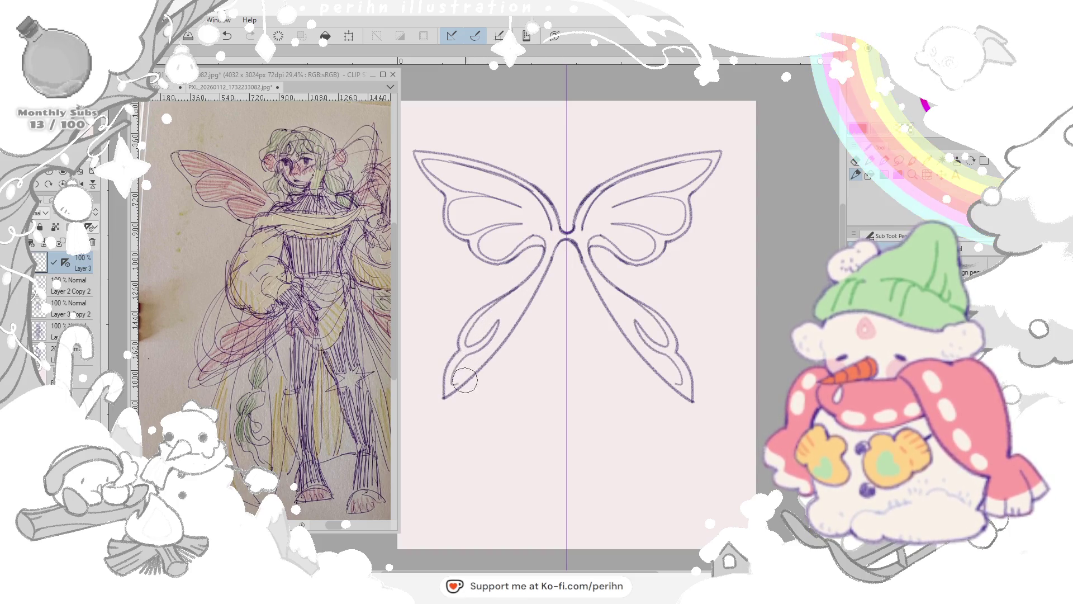
{"action": "key", "text": "ctrl+z"}
{"action": "key", "text": "ctrl+z"}
{"action": "left_click_drag", "start_coordinate": [541, 262], "coordinate": [472, 343]}
{"action": "mouse_move", "coordinate": [512, 306]}
{"action": "left_mouse_down"}
{"action": "mouse_move", "coordinate": [460, 358]}
{"action": "mouse_move", "coordinate": [458, 384]}
{"action": "left_mouse_up"}
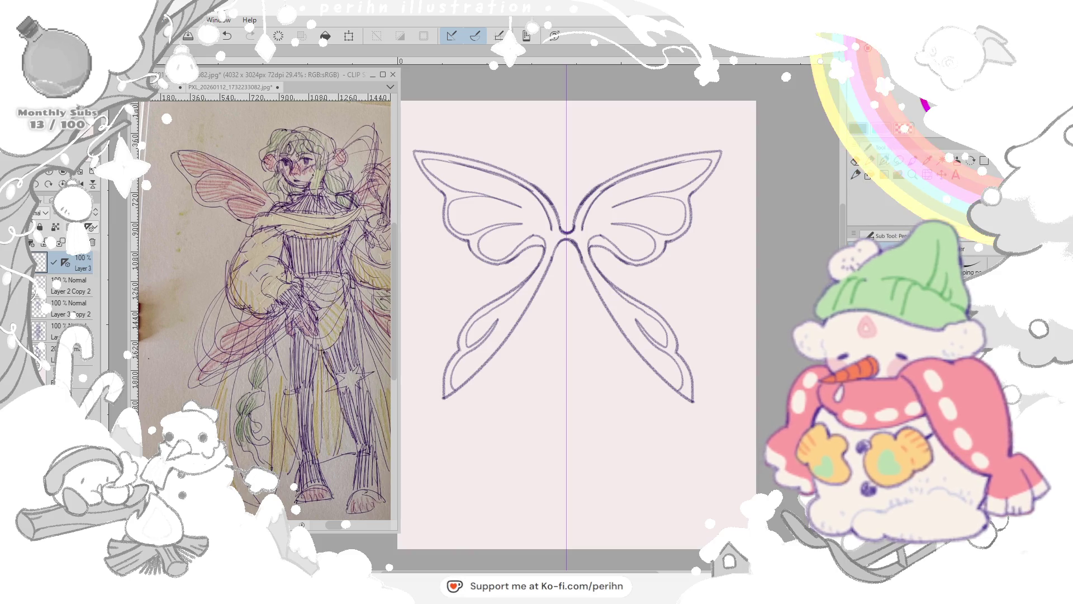
Step: Erase part of the upper wing outlines and redraw them darker out to the tip
{"action": "mouse_move", "coordinate": [580, 227]}
{"action": "left_mouse_down"}
{"action": "mouse_move", "coordinate": [641, 172]}
{"action": "mouse_move", "coordinate": [703, 158]}
{"action": "mouse_move", "coordinate": [641, 172]}
{"action": "mouse_move", "coordinate": [592, 209]}
{"action": "mouse_move", "coordinate": [574, 239]}
{"action": "left_mouse_up"}
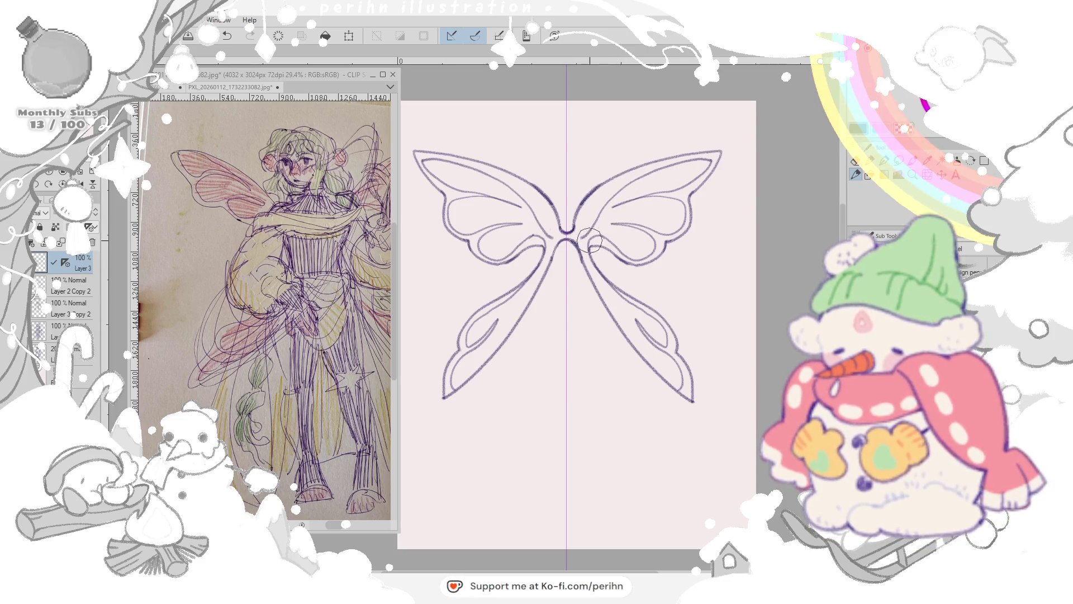
{"action": "mouse_move", "coordinate": [577, 237]}
{"action": "left_mouse_down"}
{"action": "mouse_move", "coordinate": [672, 164]}
{"action": "mouse_move", "coordinate": [715, 159]}
{"action": "left_mouse_up"}
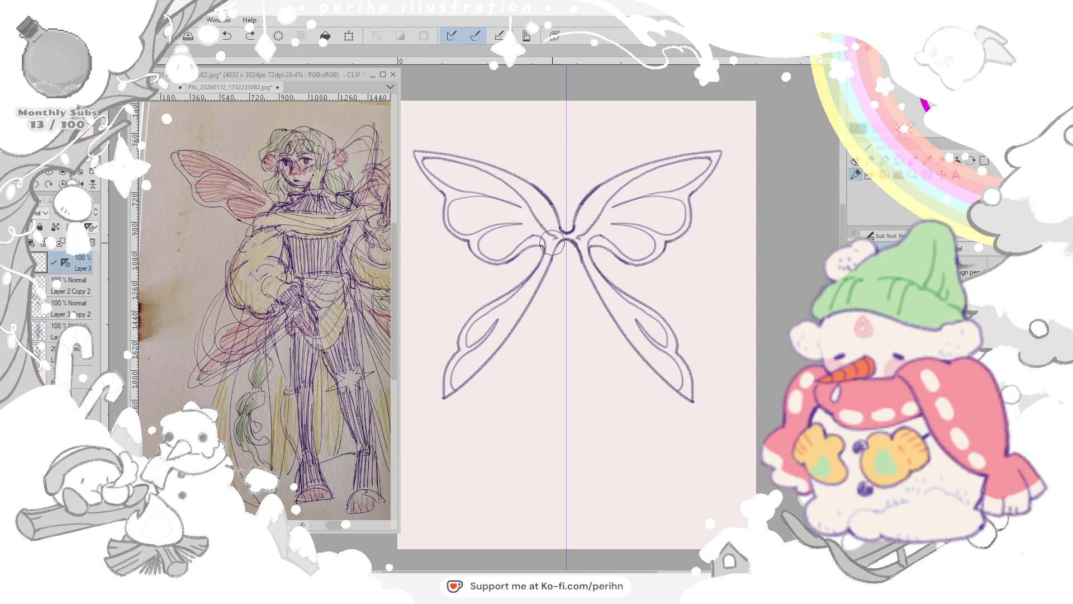
{"action": "key", "text": "ctrl+z"}
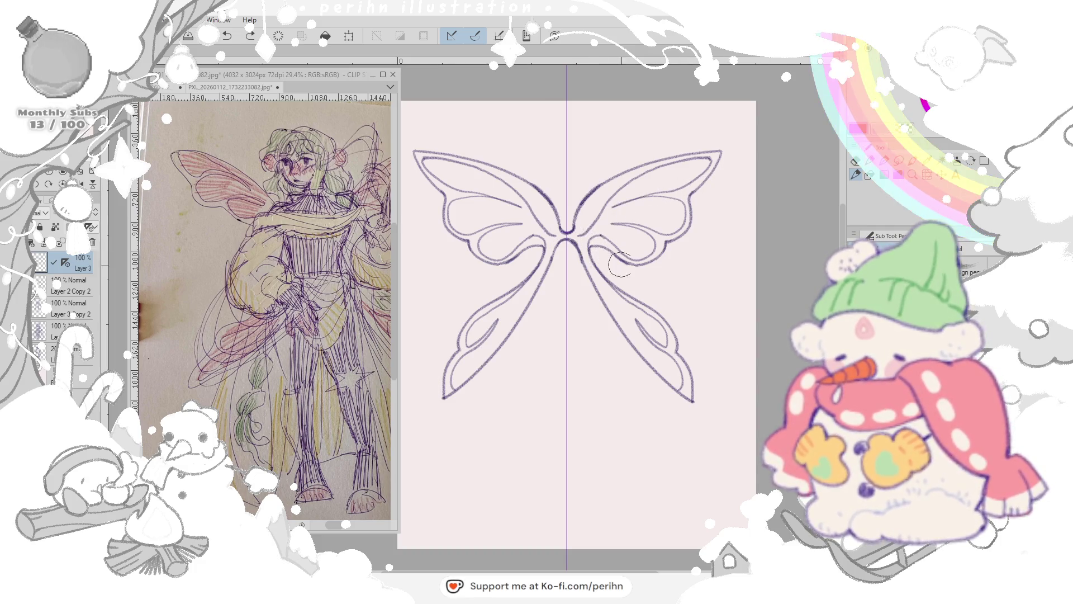
Step: Draw mirrored inner arcs inside both upper wings with the pen under the symmetry ruler
{"action": "key", "text": "e"}
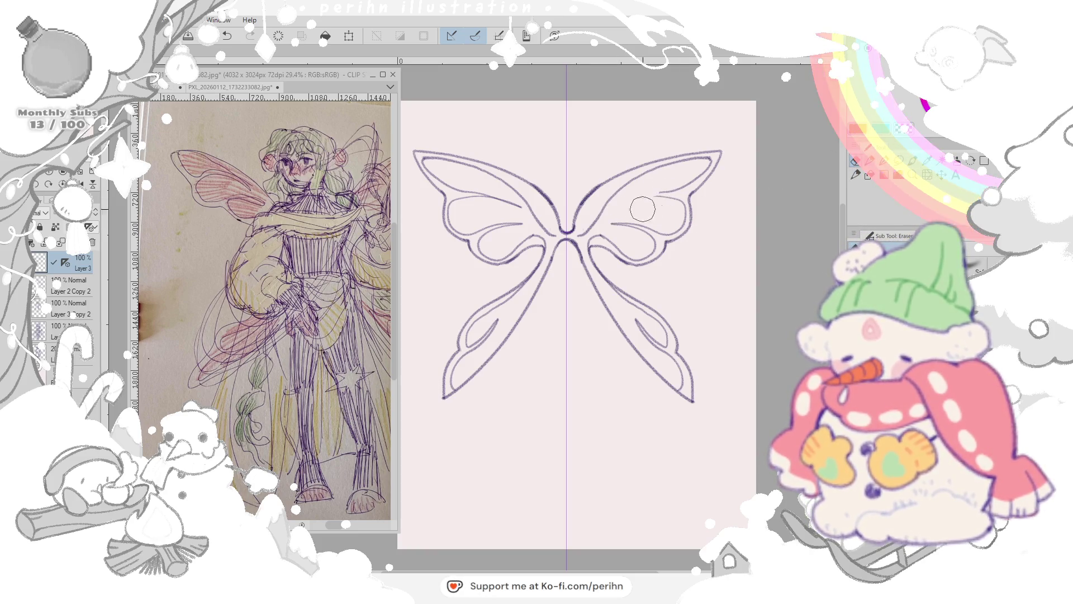
{"action": "left_click", "coordinate": [885, 160]}
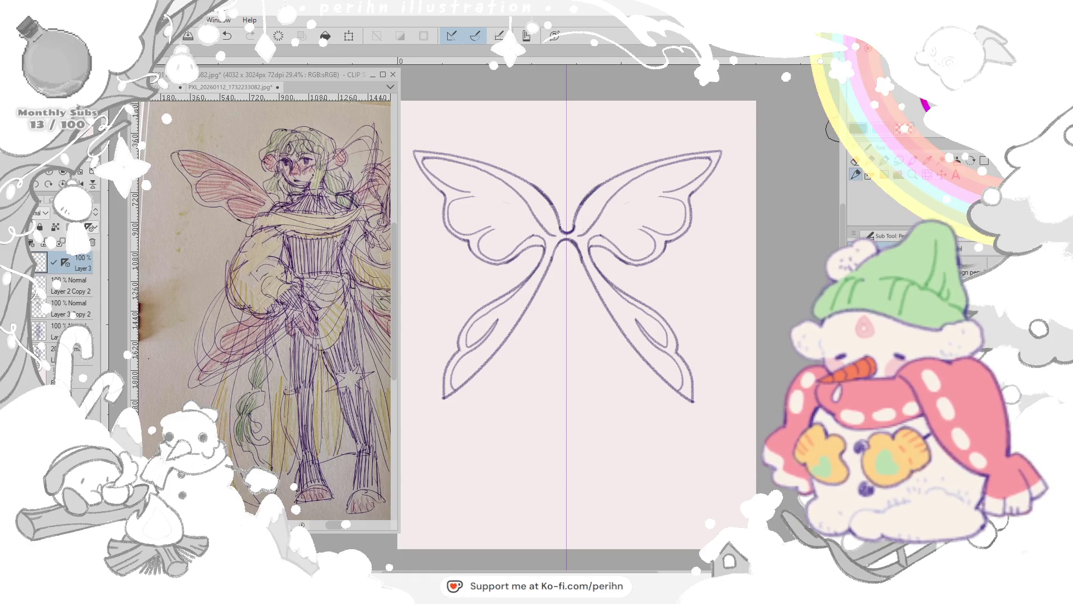
{"action": "left_click_drag", "start_coordinate": [617, 225], "coordinate": [639, 225]}
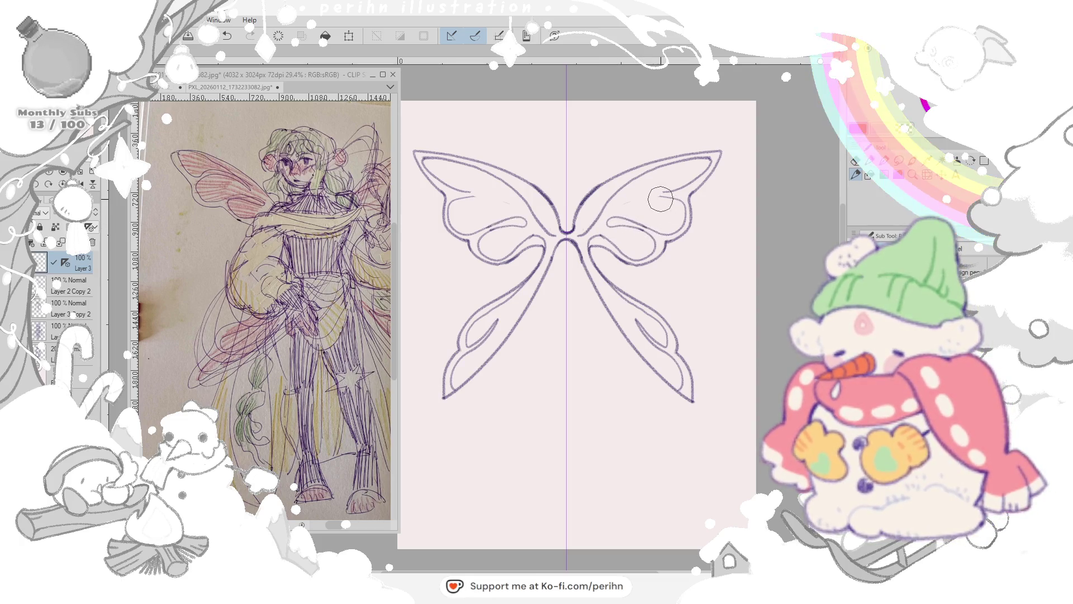
{"action": "mouse_move", "coordinate": [621, 205]}
{"action": "left_mouse_down"}
{"action": "mouse_move", "coordinate": [674, 188]}
{"action": "mouse_move", "coordinate": [665, 199]}
{"action": "left_mouse_up"}
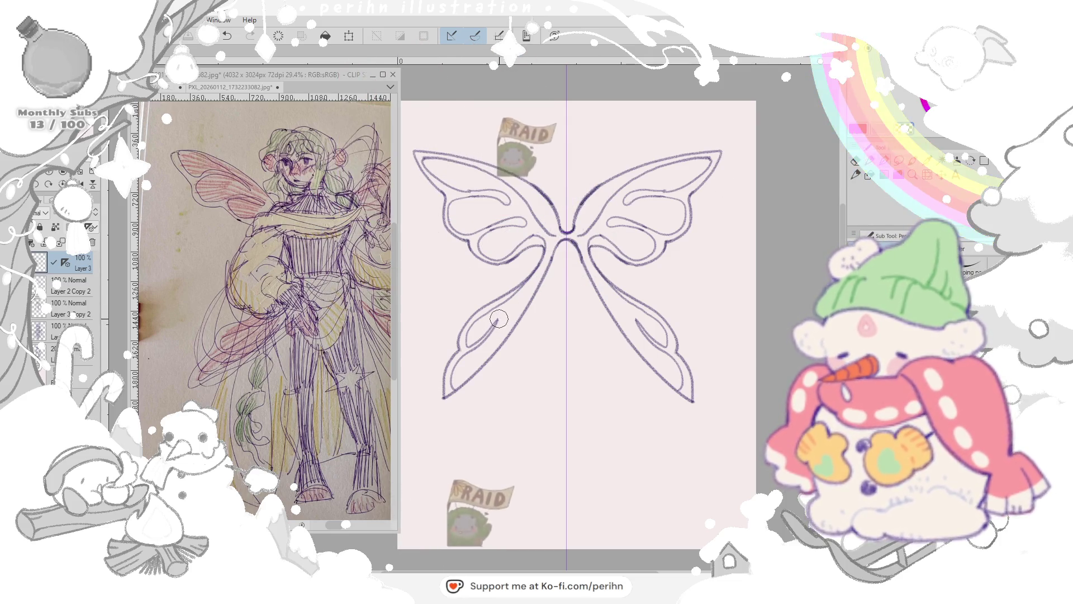
Step: Redraw the inner loop strokes in the lower wings with a larger brush, undoing unsatisfying attempts
{"action": "key", "text": "p"}
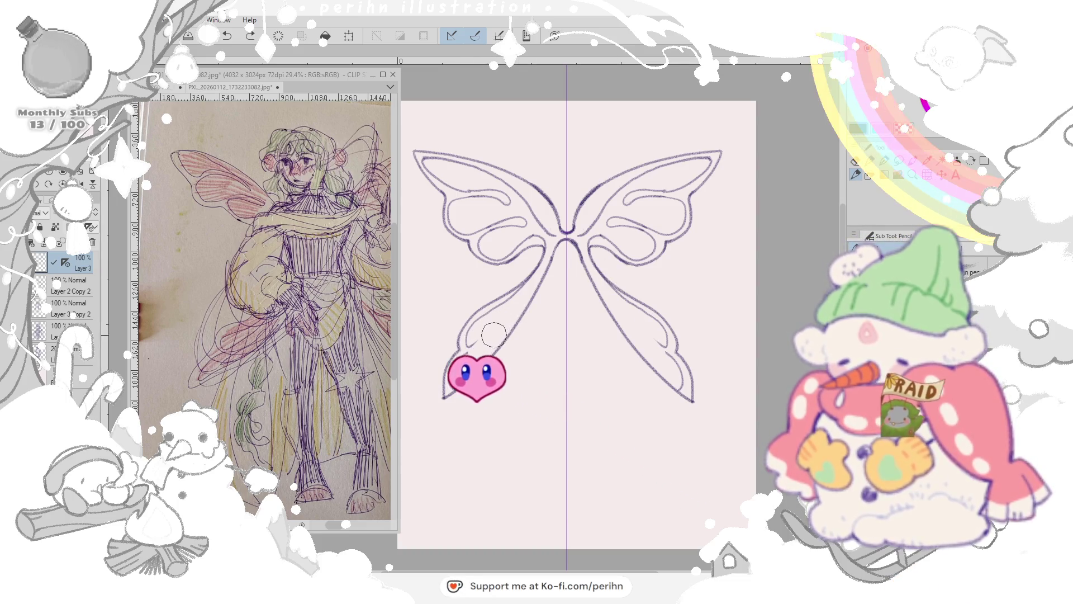
{"action": "key", "text": "ctrl+z"}
{"action": "key", "text": "ctrl+z"}
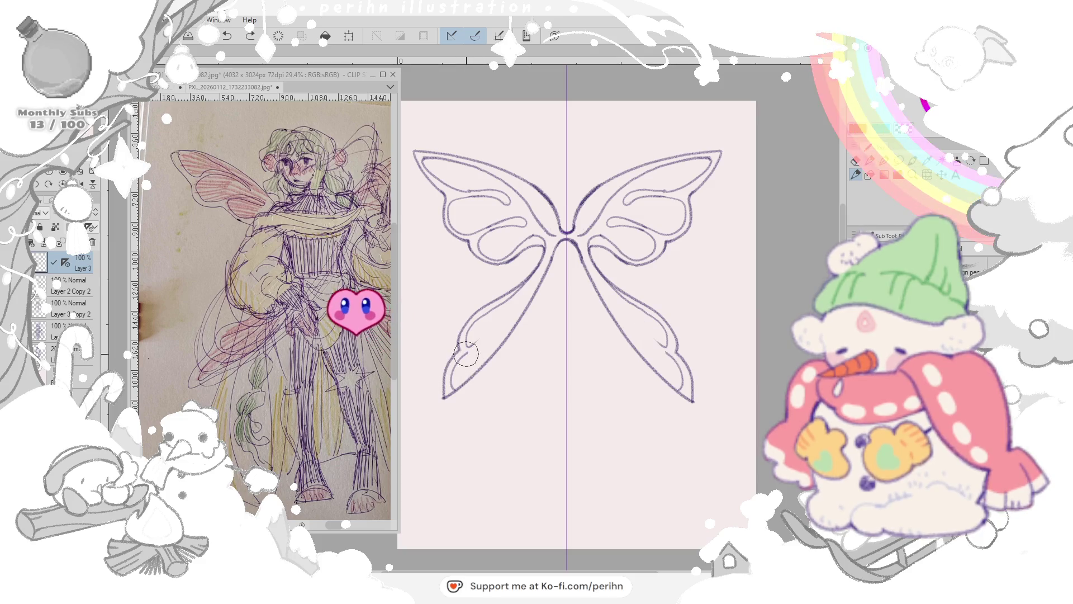
{"action": "left_click_drag", "start_coordinate": [495, 332], "coordinate": [465, 348]}
{"action": "key", "text": "ctrl+z"}
{"action": "key", "text": "ctrl+z"}
{"action": "left_click_drag", "start_coordinate": [468, 343], "coordinate": [499, 324]}
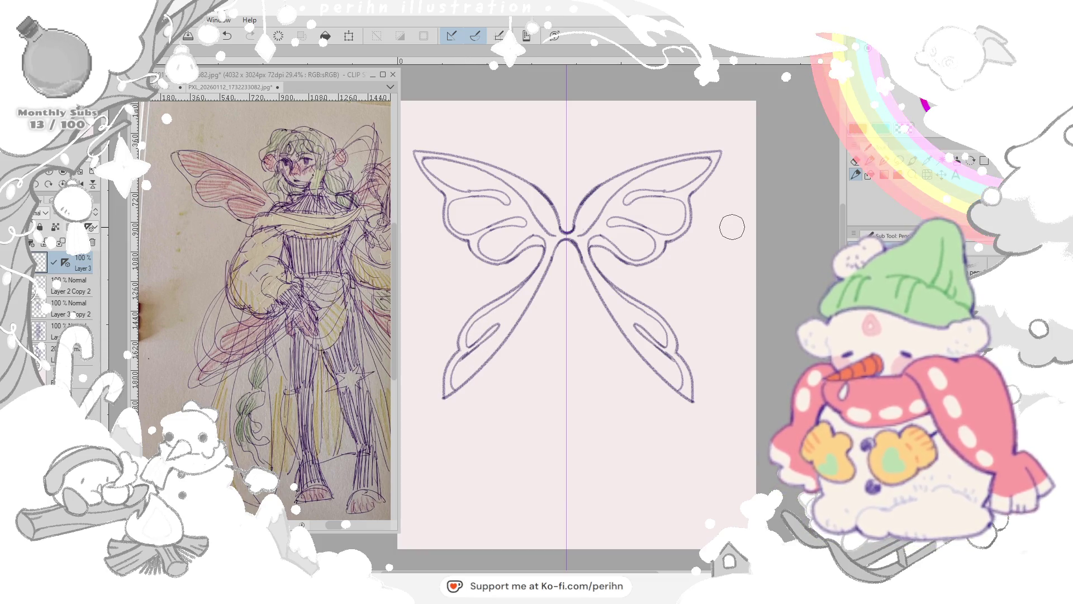
{"action": "key", "text": "ctrl+z"}
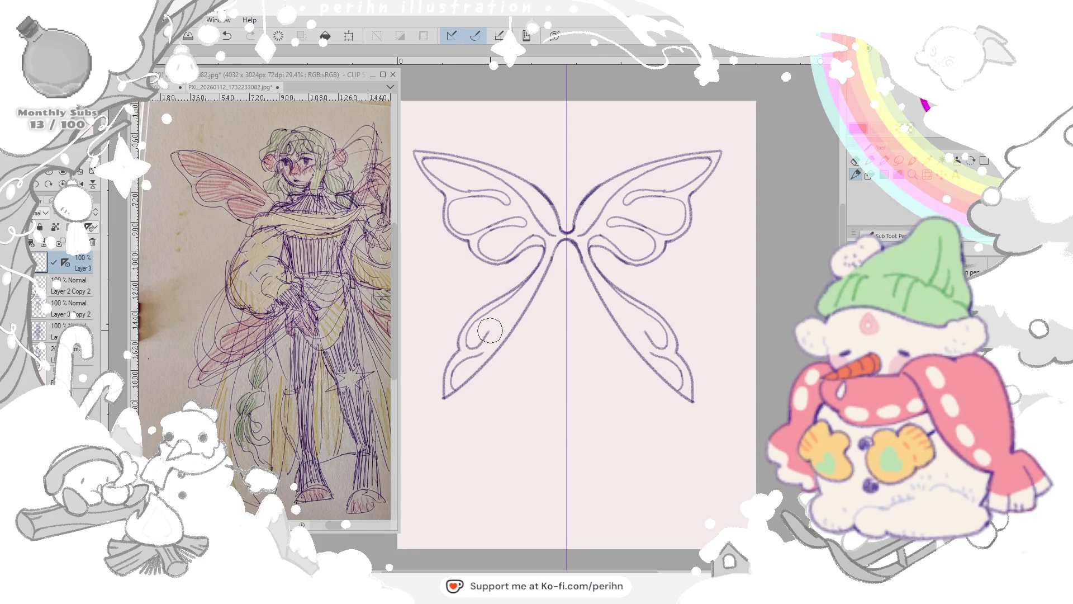
{"action": "mouse_move", "coordinate": [467, 344]}
{"action": "left_mouse_down"}
{"action": "mouse_move", "coordinate": [496, 331]}
{"action": "mouse_move", "coordinate": [475, 354]}
{"action": "left_mouse_up"}
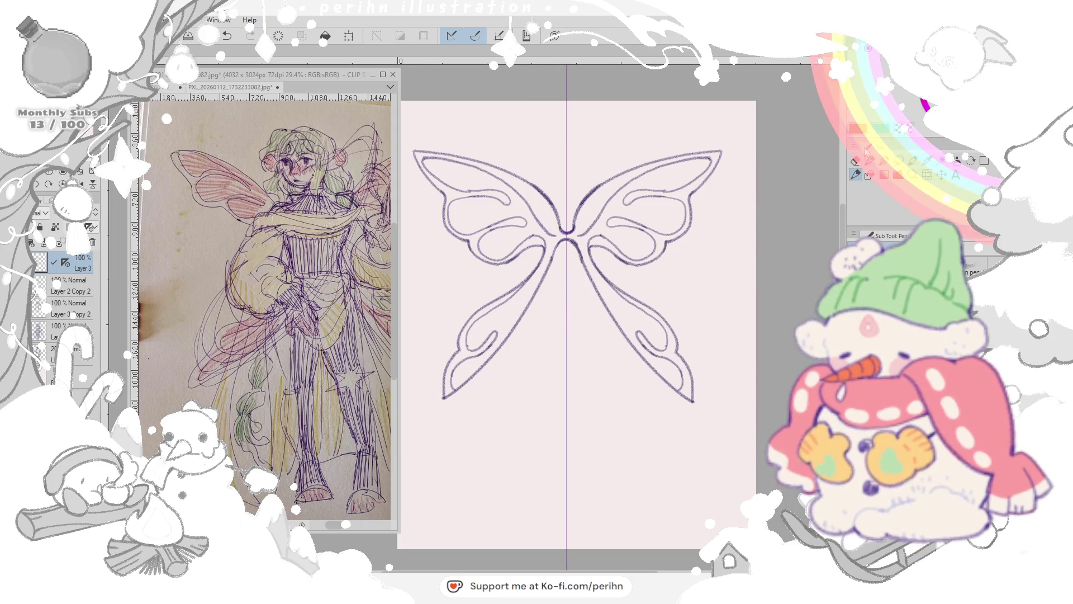
Step: Touch up the centre join where the wings meet, undoing faint strokes near the right wing's tip
{"action": "left_click_drag", "start_coordinate": [563, 233], "coordinate": [533, 284]}
{"action": "key", "text": "ctrl+z"}
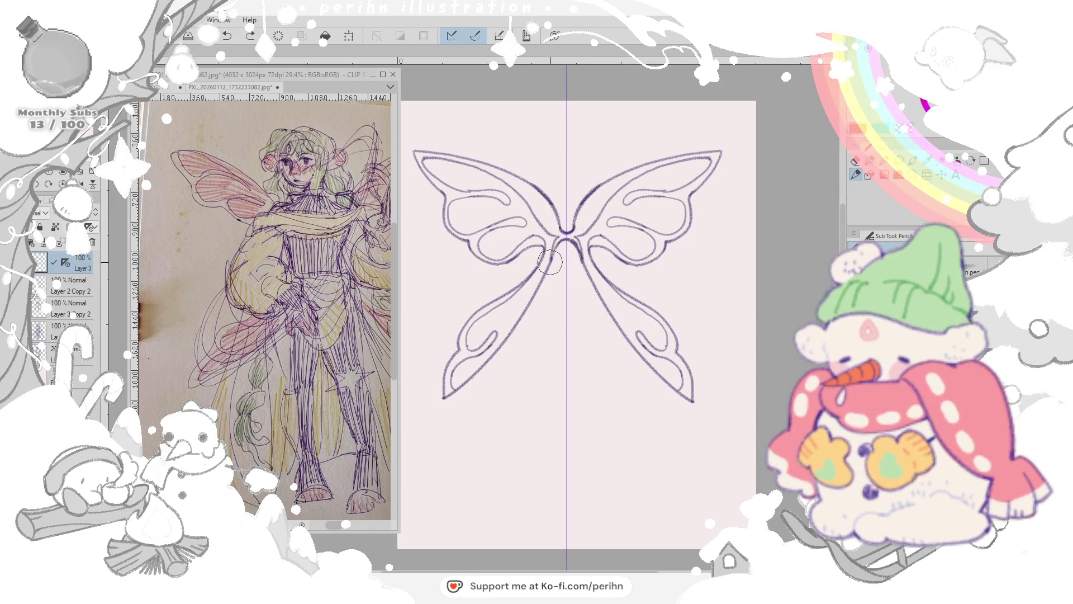
{"action": "key", "text": "ctrl+z"}
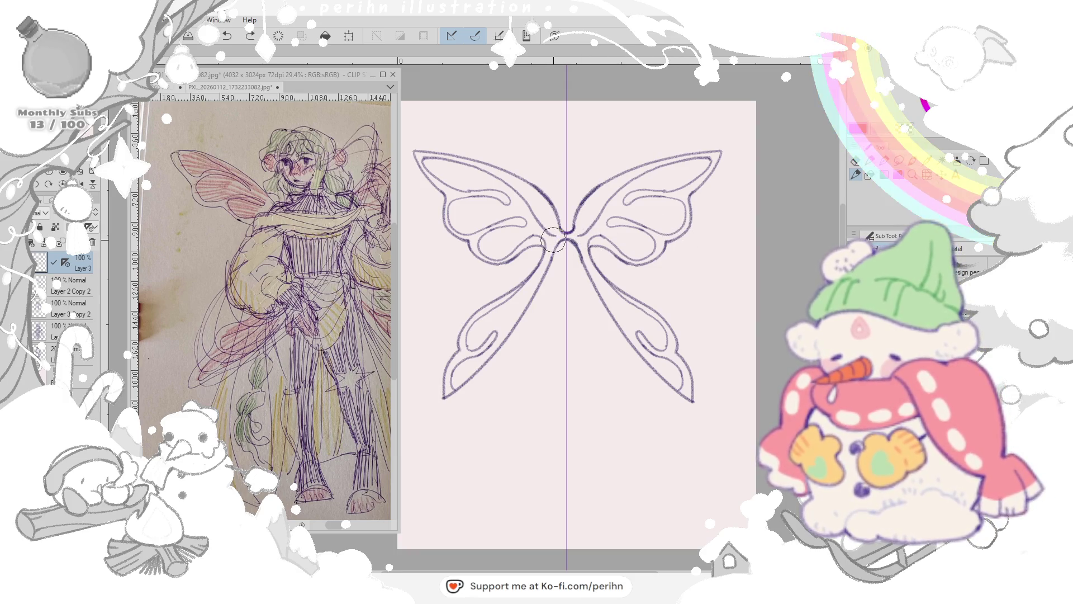
{"action": "left_click_drag", "start_coordinate": [549, 255], "coordinate": [582, 222]}
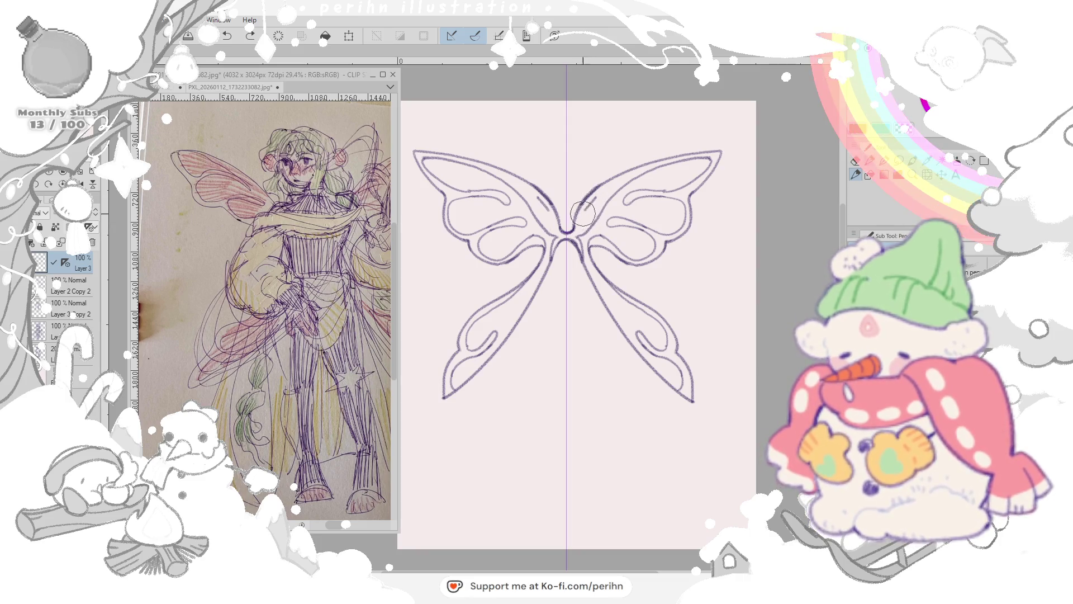
{"action": "key", "text": "ctrl+z"}
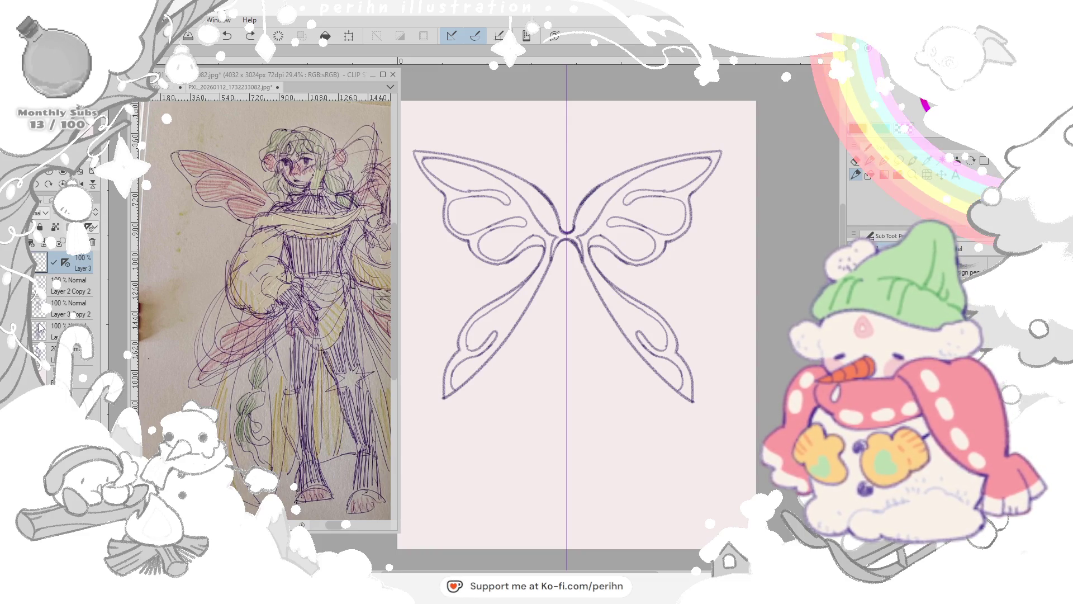
{"action": "right_click", "coordinate": [78, 265]}
Step: Duplicate the wing layer, clear the selection and compare the inner wing cutouts
{"action": "left_click", "coordinate": [127, 350]}
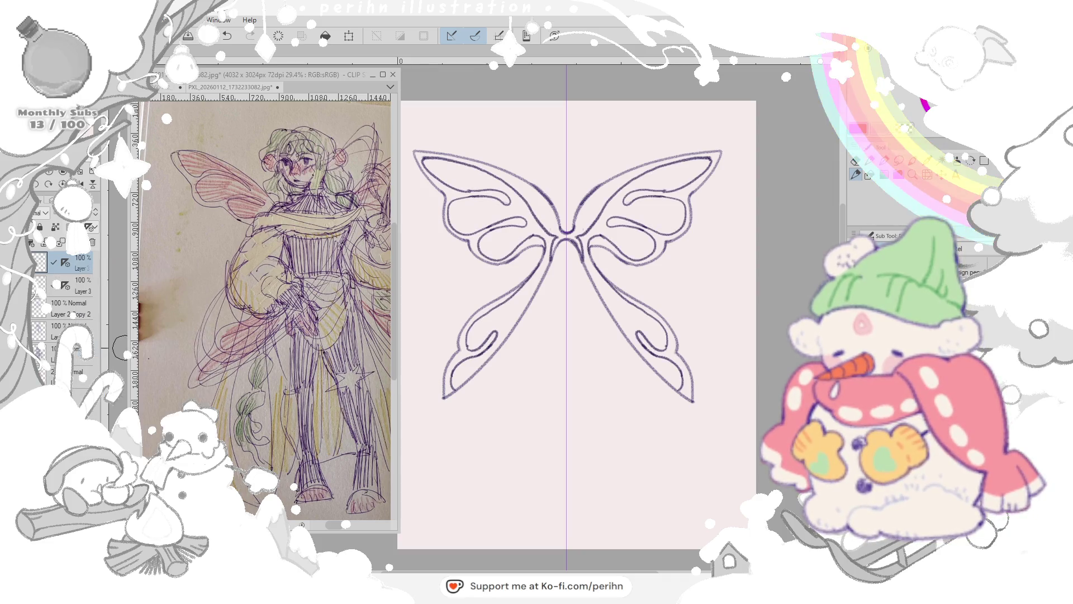
{"action": "key", "text": "Delete"}
{"action": "key", "text": "ctrl+d"}
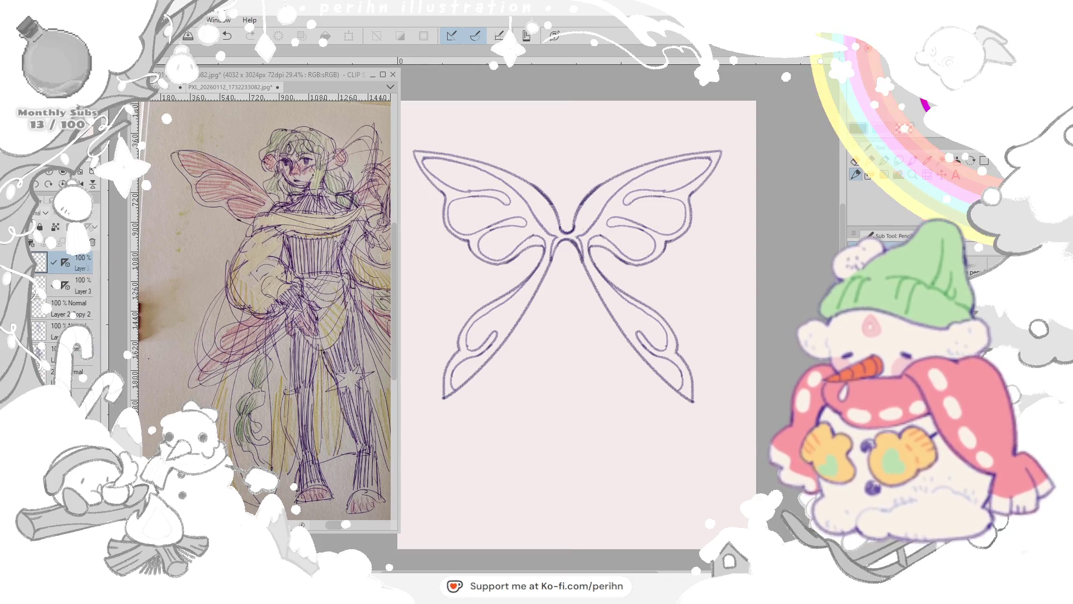
{"action": "key", "text": "ctrl+z"}
{"action": "key", "text": "ctrl+y"}
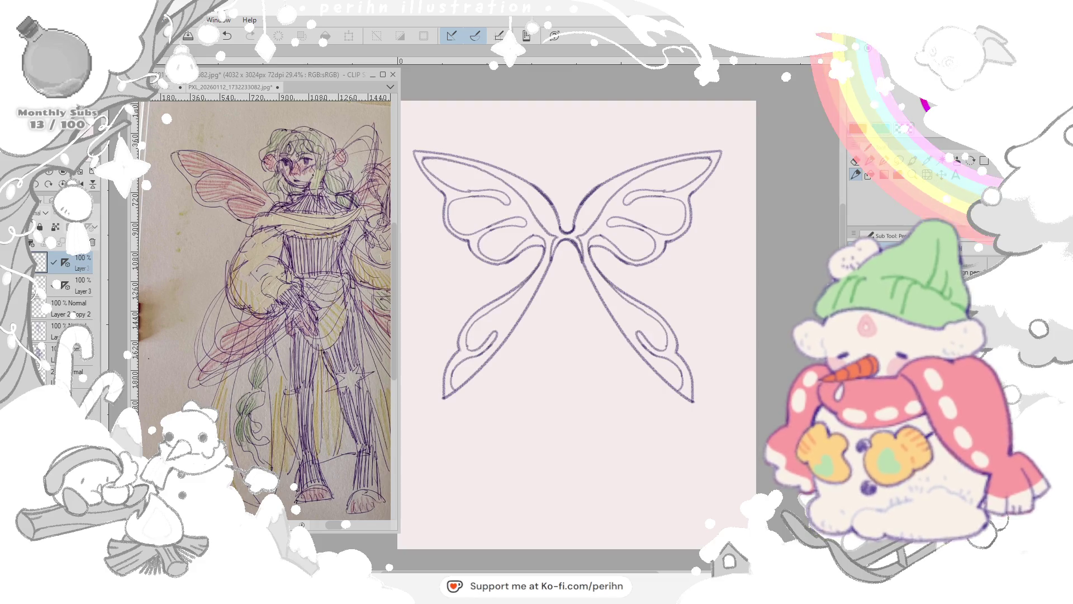
Step: Move the wing layer below Layer 3 Copy 2 and show the character sketch layer again
{"action": "left_click", "coordinate": [84, 288]}
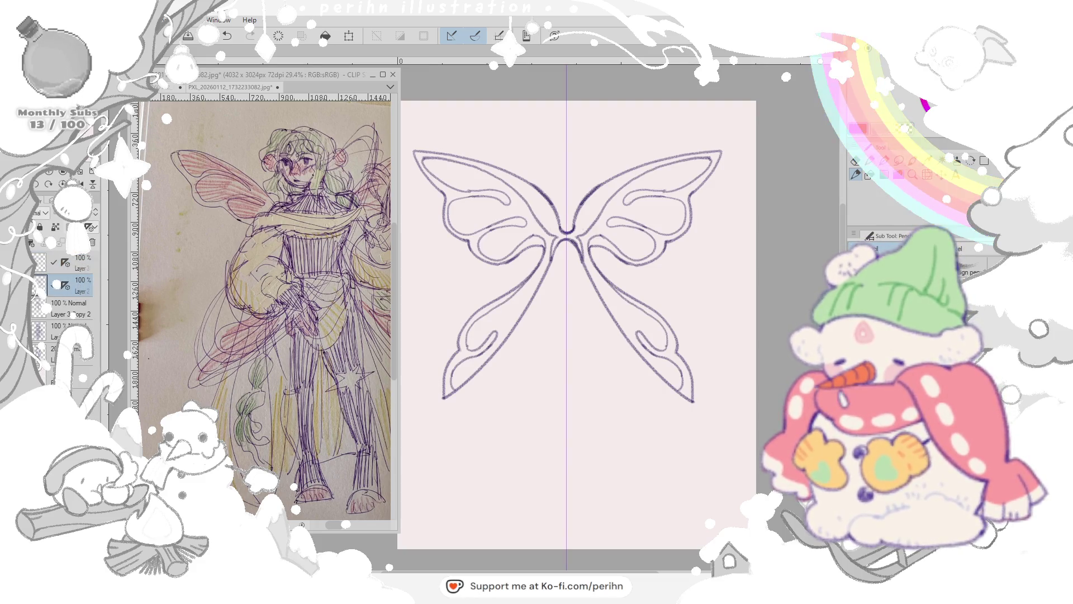
{"action": "left_click_drag", "start_coordinate": [55, 286], "coordinate": [56, 312]}
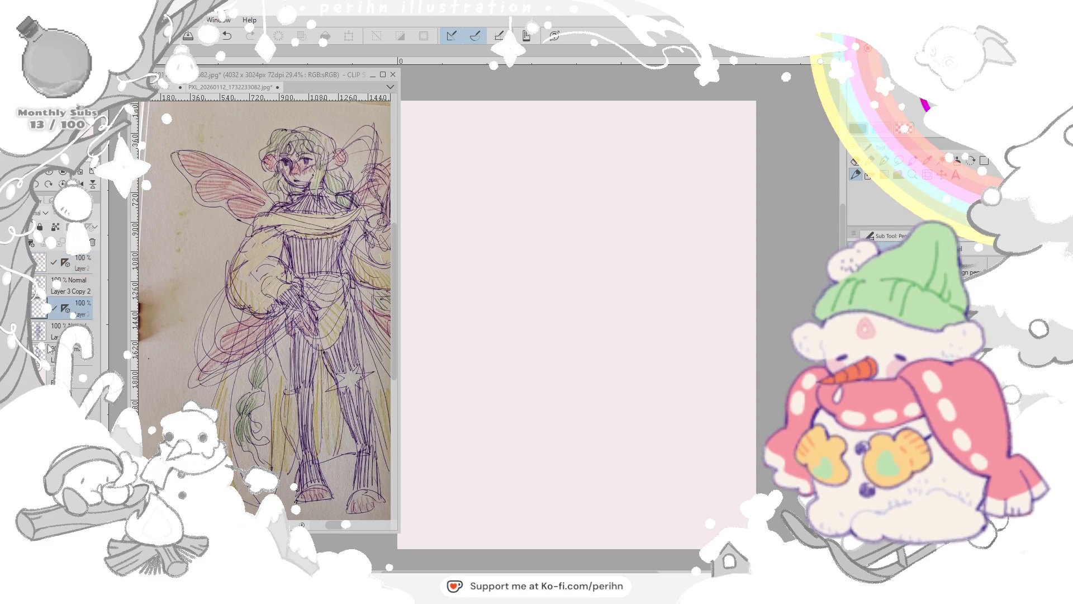
{"action": "left_click", "coordinate": [42, 317]}
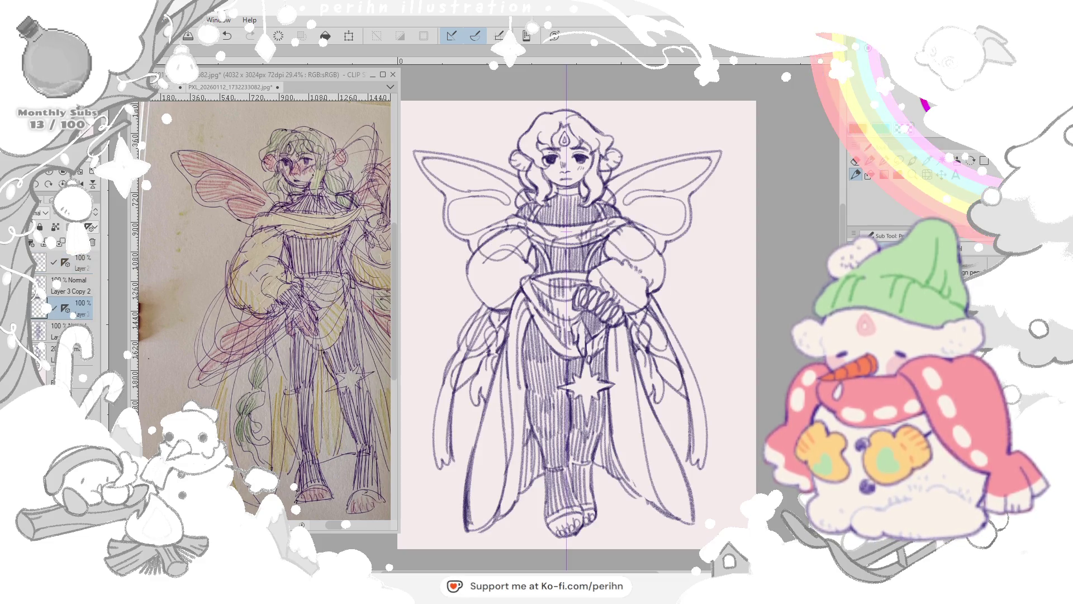
{"action": "left_click", "coordinate": [75, 310]}
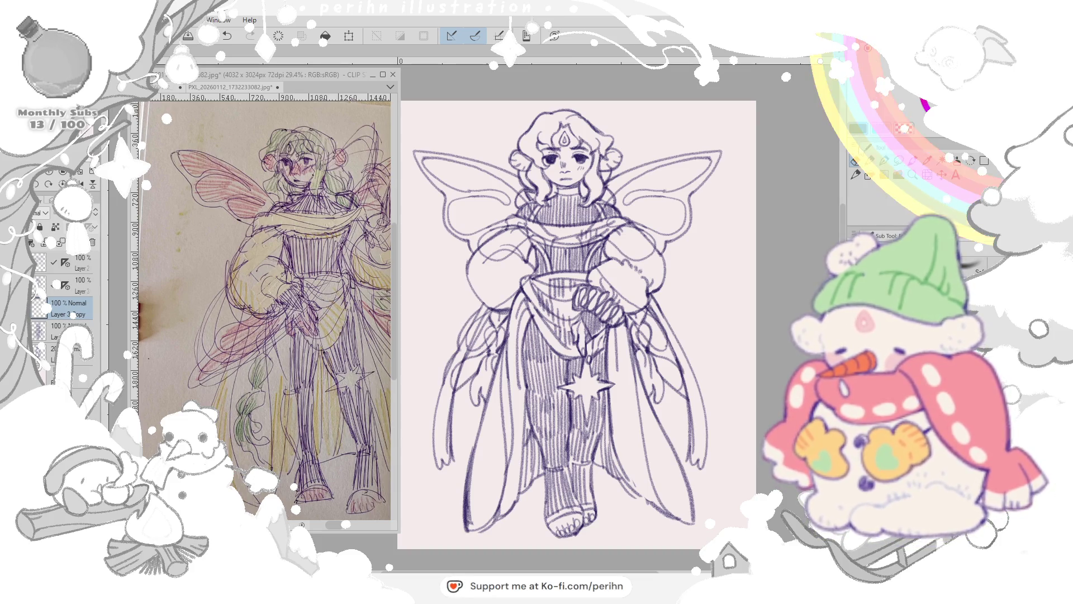
Step: Erase stray sketch lines at the left shoulder and check the faded sketch layer beneath Layer 3 Copy
{"action": "left_click_drag", "start_coordinate": [501, 251], "coordinate": [543, 235]}
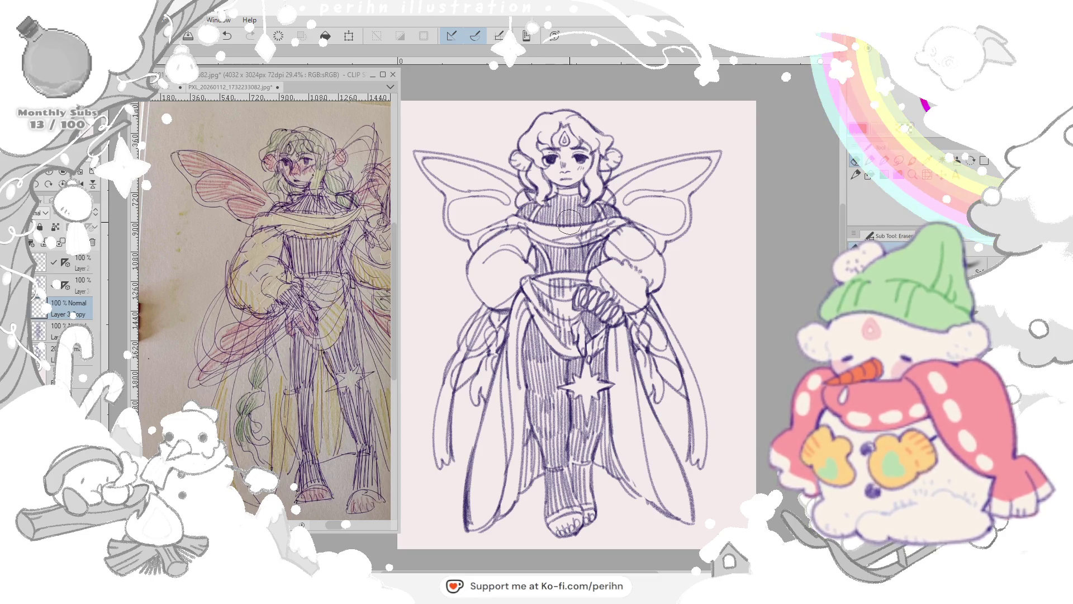
{"action": "left_click", "coordinate": [61, 330]}
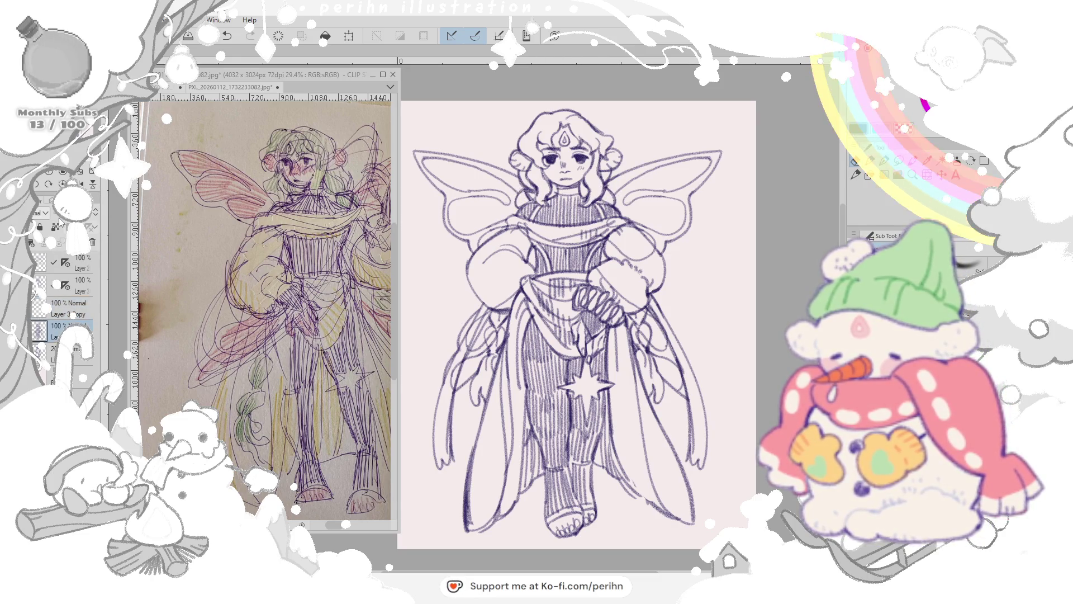
{"action": "left_click", "coordinate": [72, 312]}
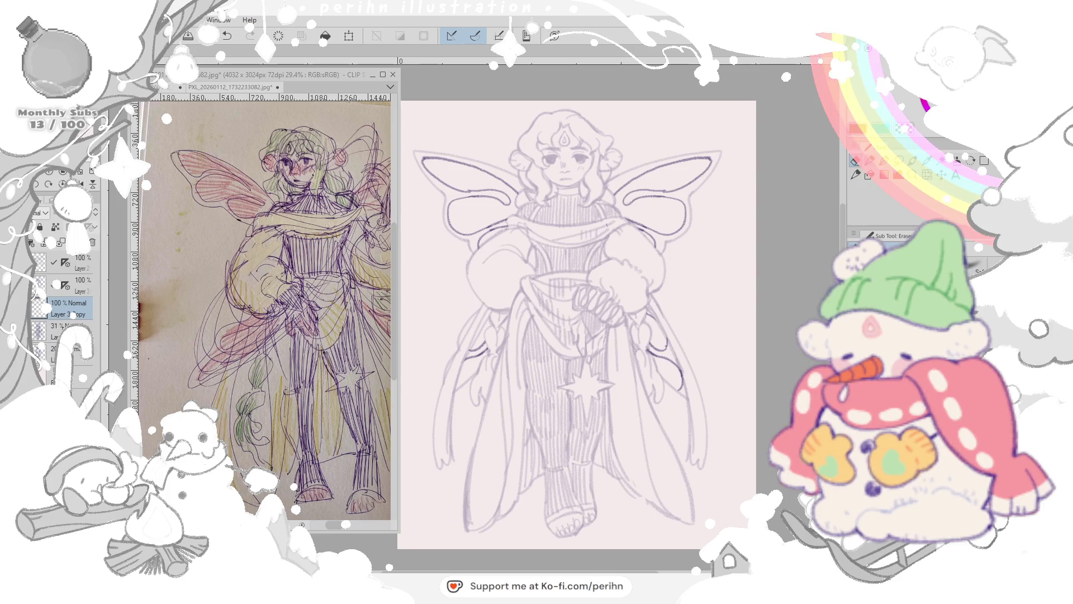
Step: Merge the 31% sketch layer down into Layer 2, then compare against the reference photo window
{"action": "left_click", "coordinate": [63, 330]}
{"action": "key", "text": "ctrl+e"}
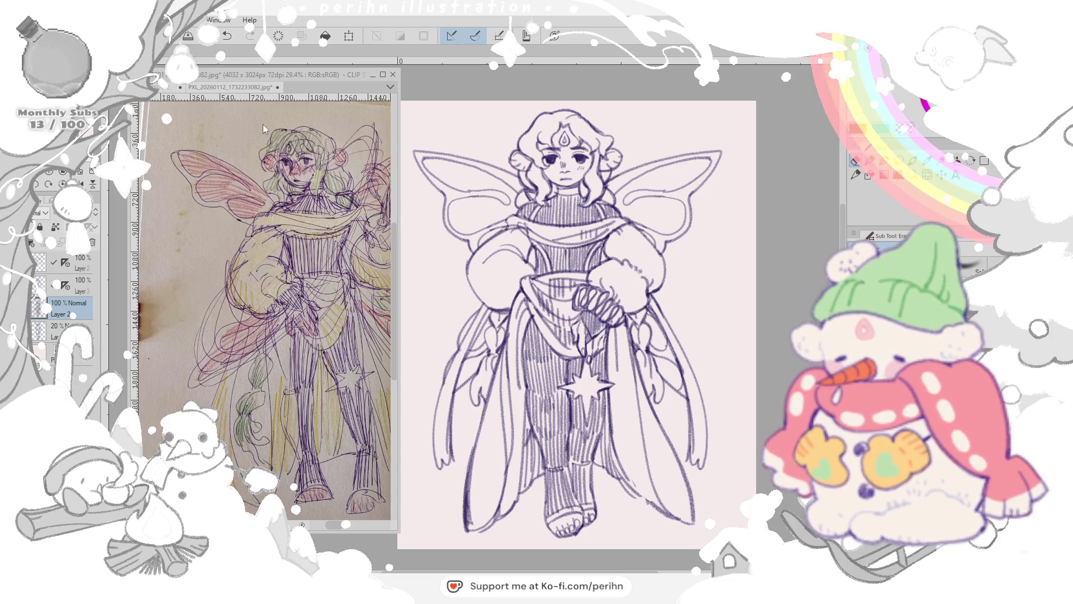
{"action": "left_click", "coordinate": [262, 89]}
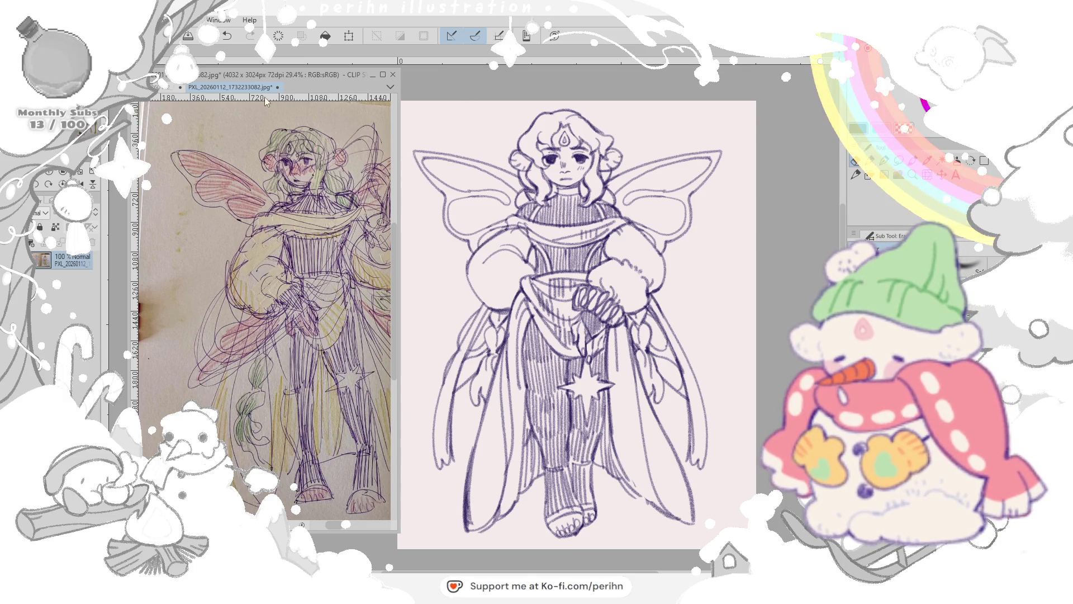
{"action": "left_click", "coordinate": [717, 275]}
{"action": "left_click_drag", "start_coordinate": [749, 304], "coordinate": [764, 301]}
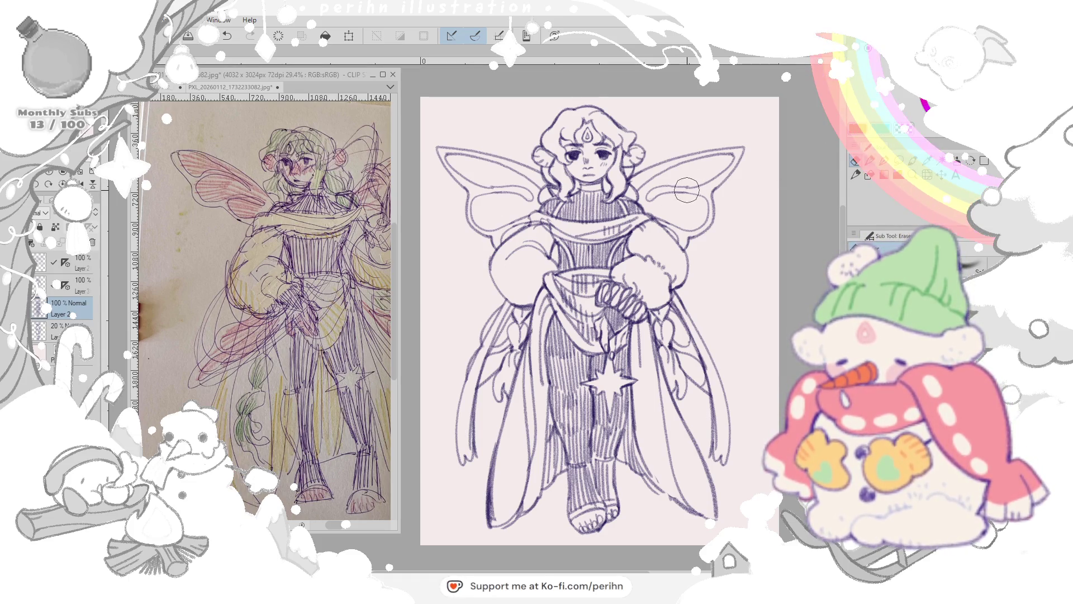
{"action": "left_click", "coordinate": [67, 285]}
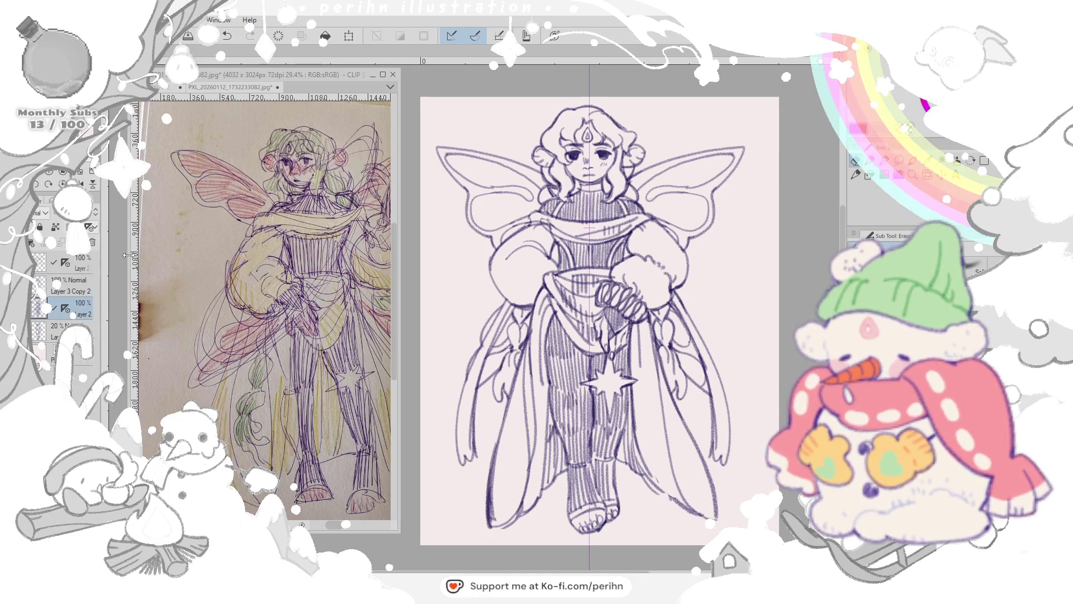
{"action": "key", "text": "p"}
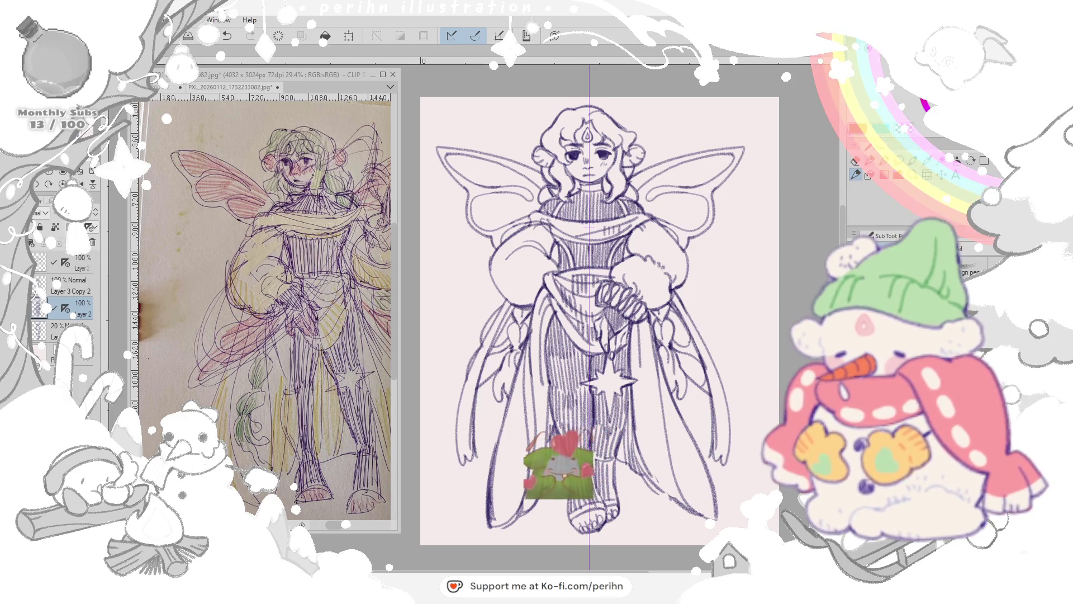
{"action": "left_click", "coordinate": [40, 290]}
{"action": "left_click", "coordinate": [40, 291]}
{"action": "left_click", "coordinate": [39, 291]}
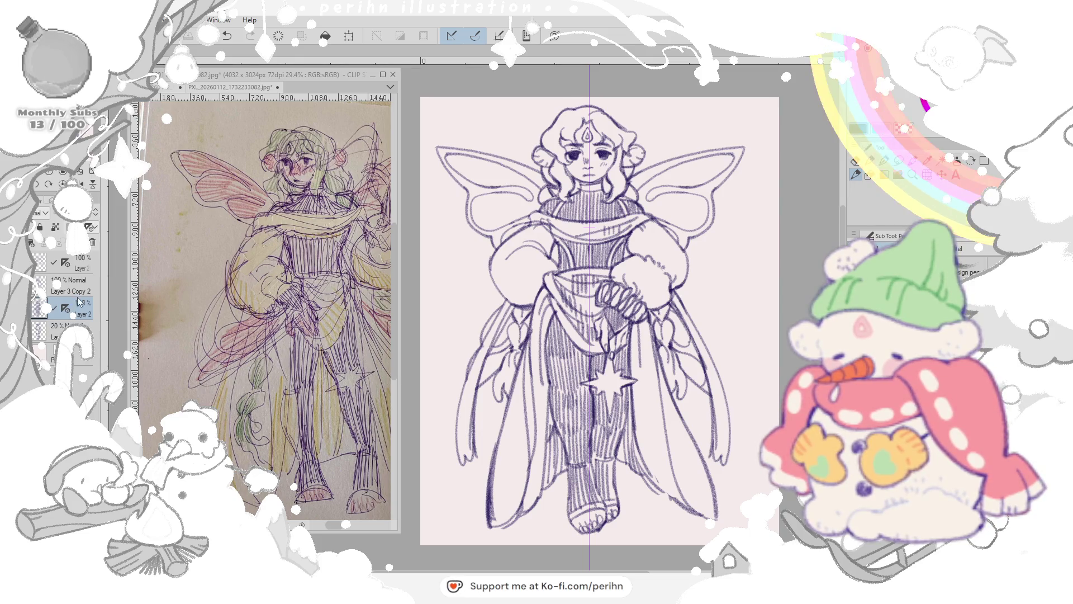
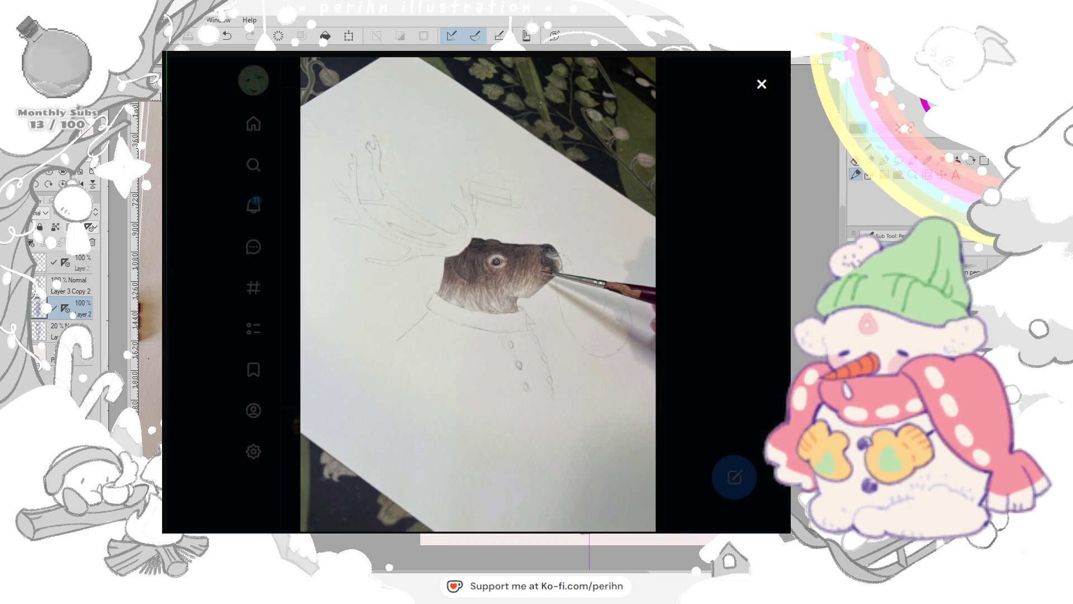
Step: Close the reindeer lightbox, view the carolling-friends painting full size, then return to the feed
{"action": "key", "text": "p"}
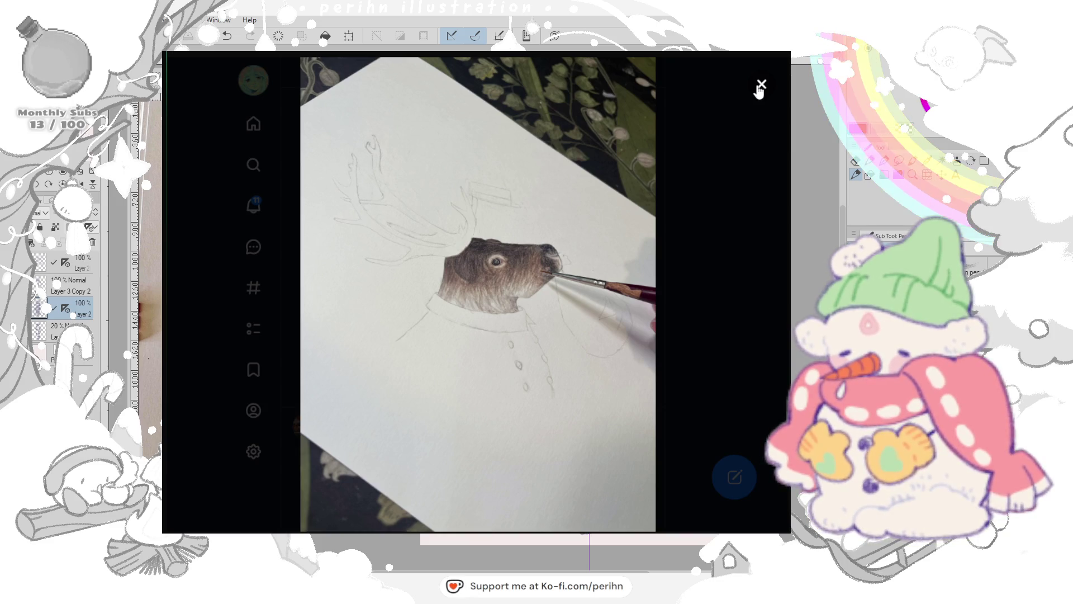
{"action": "left_click", "coordinate": [761, 86]}
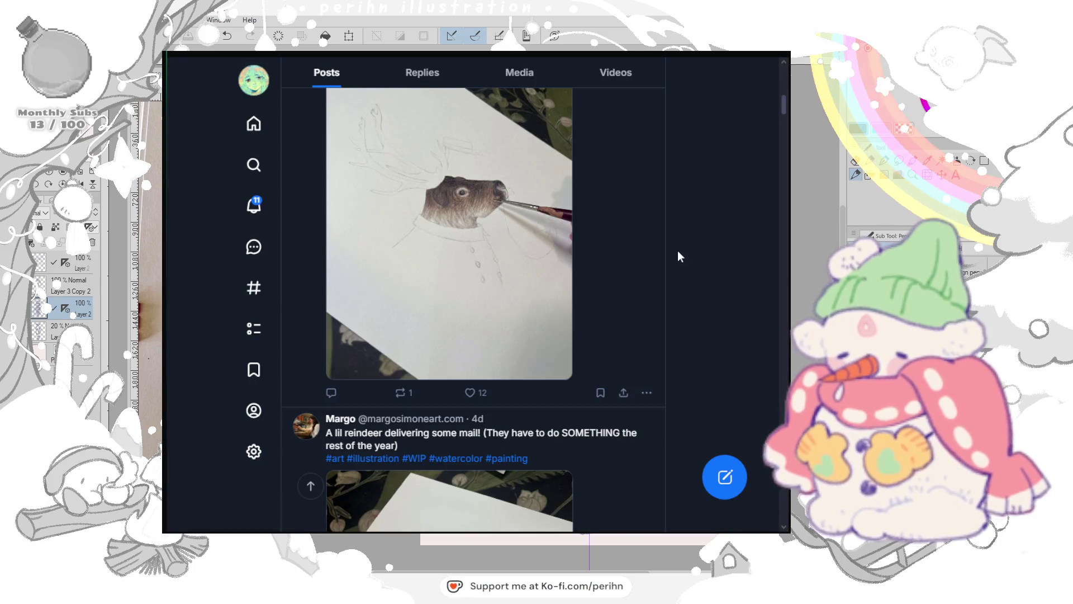
{"action": "scroll", "coordinate": [679, 257], "scroll_direction": "down", "scroll_amount": 1}
{"action": "scroll", "coordinate": [678, 258], "scroll_direction": "down", "scroll_amount": 1}
{"action": "scroll", "coordinate": [679, 258], "scroll_direction": "down", "scroll_amount": 1}
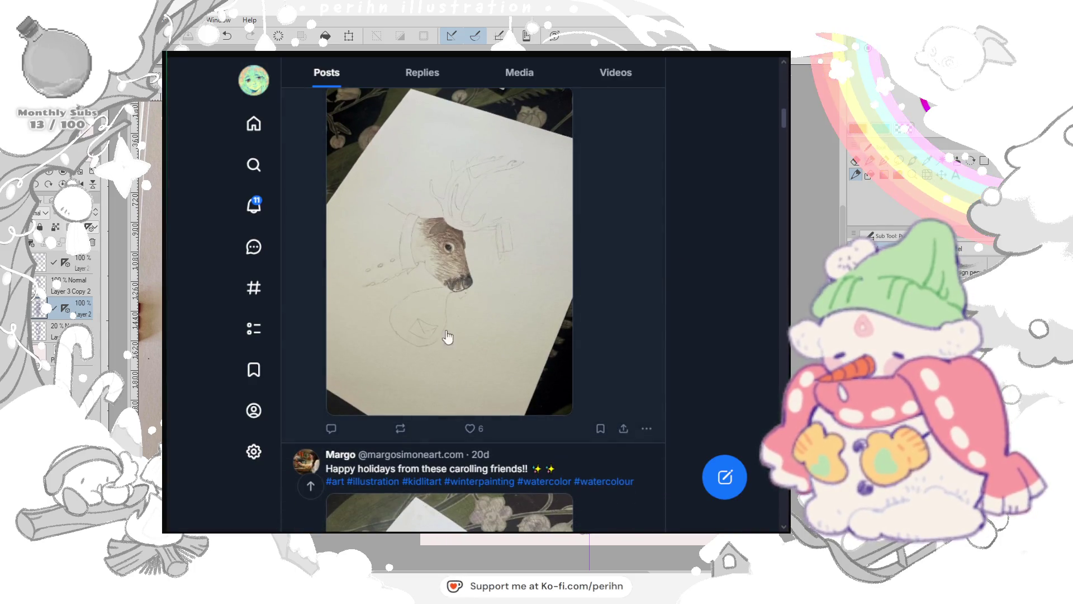
{"action": "scroll", "coordinate": [491, 289], "scroll_direction": "down", "scroll_amount": 2}
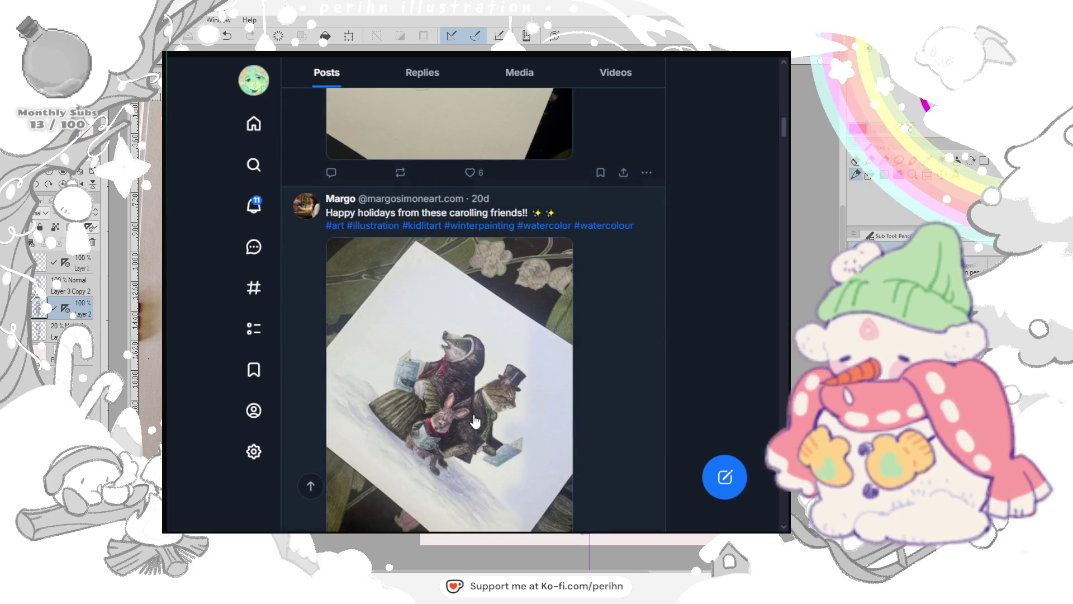
{"action": "left_click", "coordinate": [500, 362]}
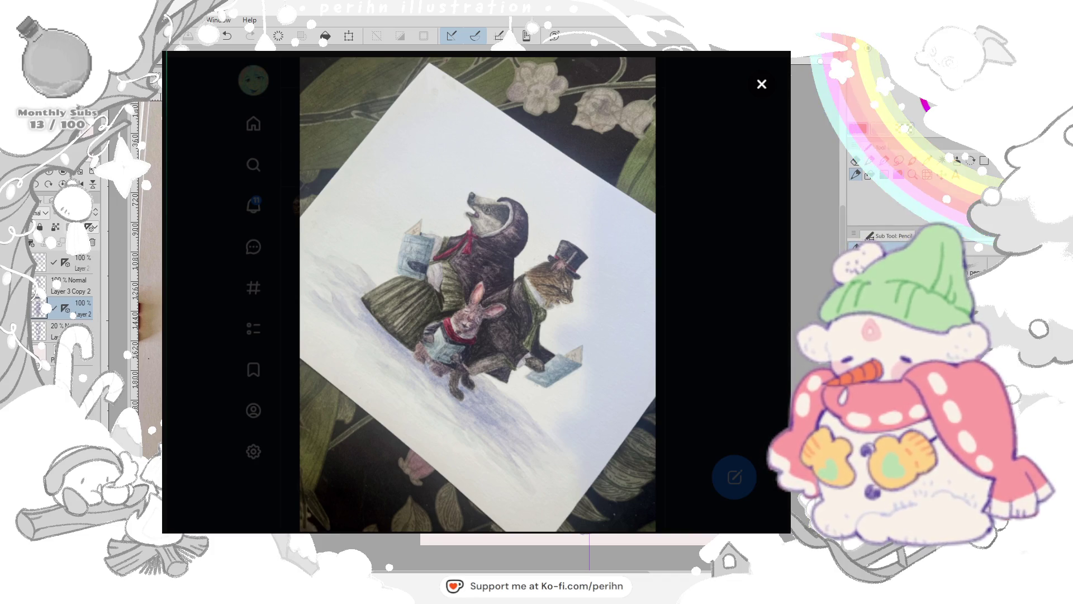
{"action": "left_click", "coordinate": [760, 86]}
{"action": "scroll", "coordinate": [674, 321], "scroll_direction": "up", "scroll_amount": 10}
{"action": "scroll", "coordinate": [675, 327], "scroll_direction": "up", "scroll_amount": 5}
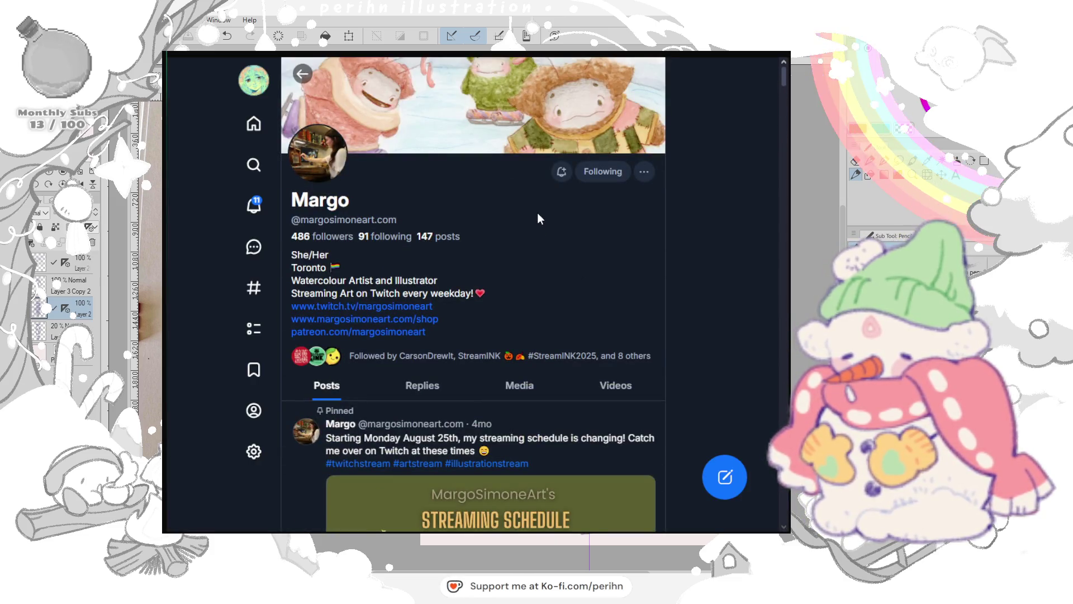
{"action": "scroll", "coordinate": [658, 263], "scroll_direction": "down", "scroll_amount": 5}
{"action": "scroll", "coordinate": [663, 274], "scroll_direction": "down", "scroll_amount": 7}
Step: Like the reindeer and carolling-friends posts and repost the carolling-friends painting
{"action": "left_click", "coordinate": [473, 458]}
{"action": "scroll", "coordinate": [556, 412], "scroll_direction": "down", "scroll_amount": 2}
{"action": "scroll", "coordinate": [557, 412], "scroll_direction": "down", "scroll_amount": 3}
{"action": "scroll", "coordinate": [556, 412], "scroll_direction": "down", "scroll_amount": 5}
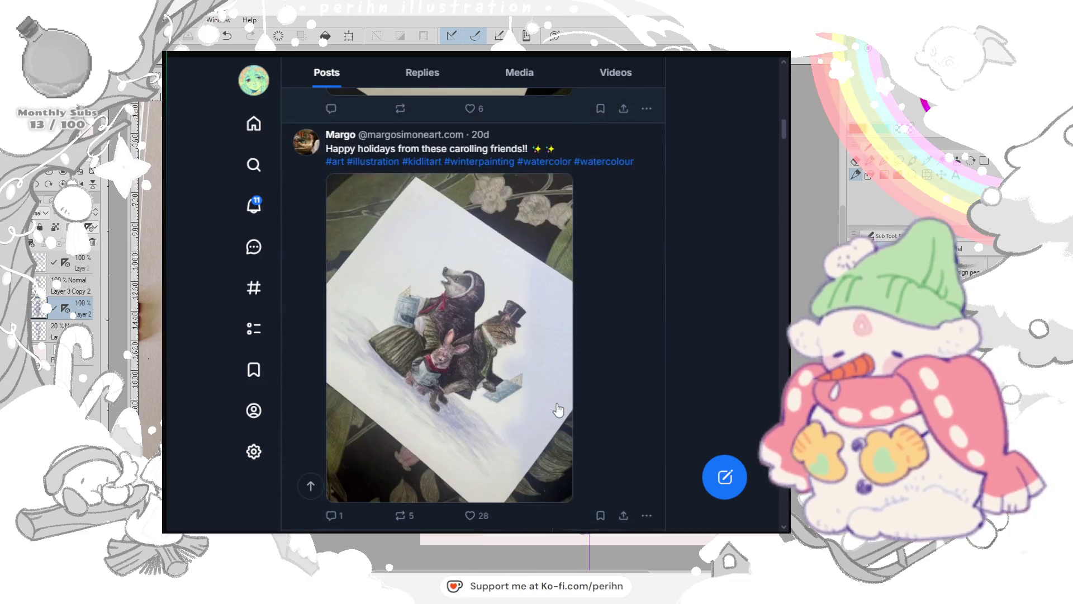
{"action": "scroll", "coordinate": [559, 409], "scroll_direction": "down", "scroll_amount": 5}
{"action": "left_click", "coordinate": [471, 260]}
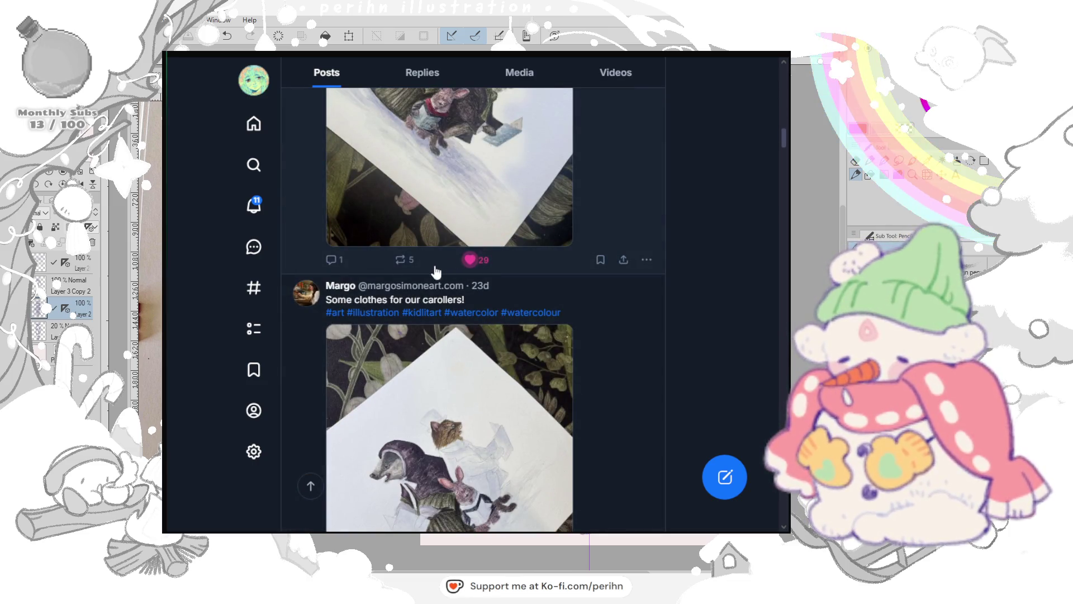
{"action": "left_click", "coordinate": [405, 267]}
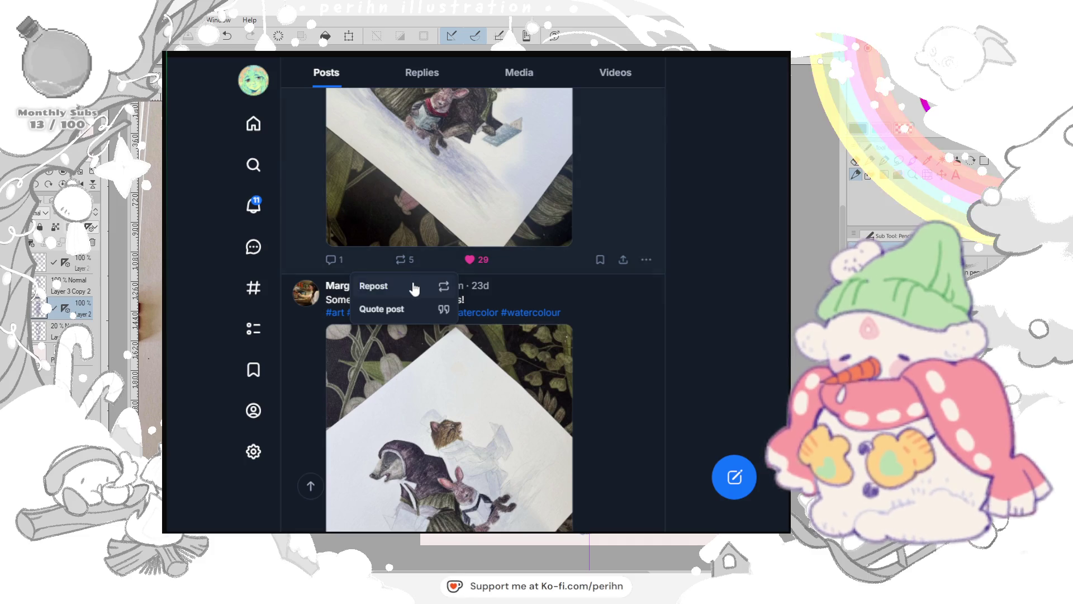
{"action": "left_click", "coordinate": [409, 284]}
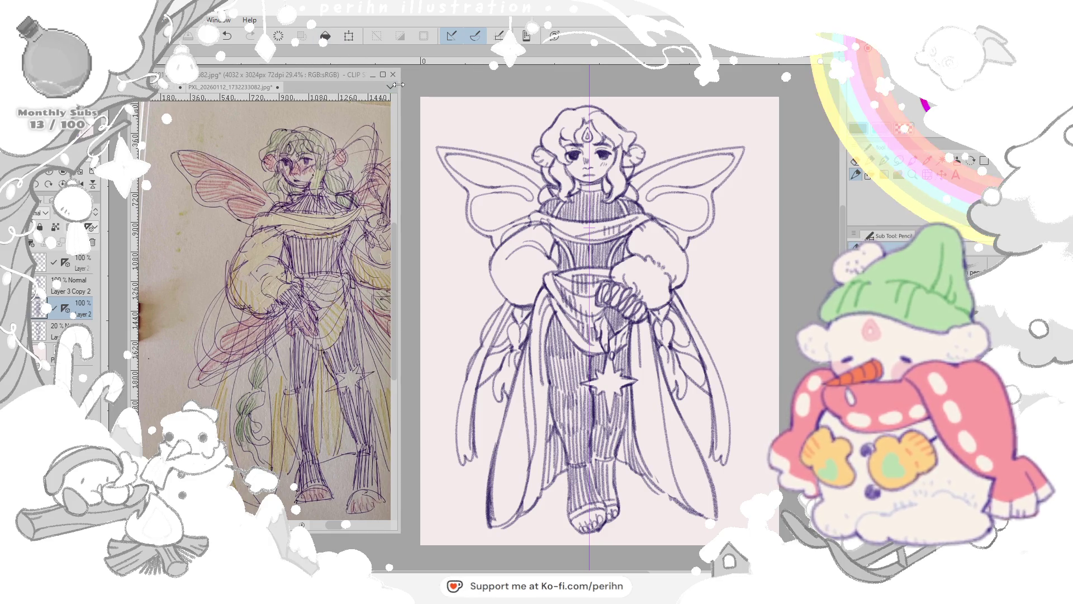
Step: Widen the sketchbook reference window over the workspace and close the ink-drawing reference image
{"action": "left_click_drag", "start_coordinate": [400, 89], "coordinate": [500, 89]}
{"action": "left_click_drag", "start_coordinate": [582, 77], "coordinate": [724, 77]}
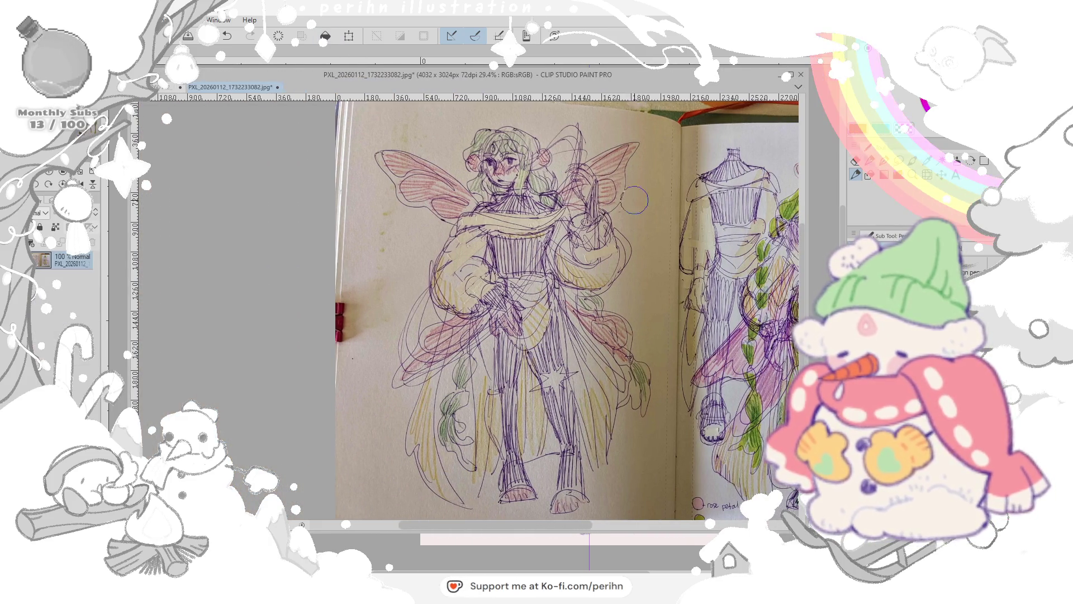
{"action": "left_click_drag", "start_coordinate": [671, 252], "coordinate": [481, 263]}
{"action": "scroll", "coordinate": [481, 263], "scroll_direction": "up", "scroll_amount": 2}
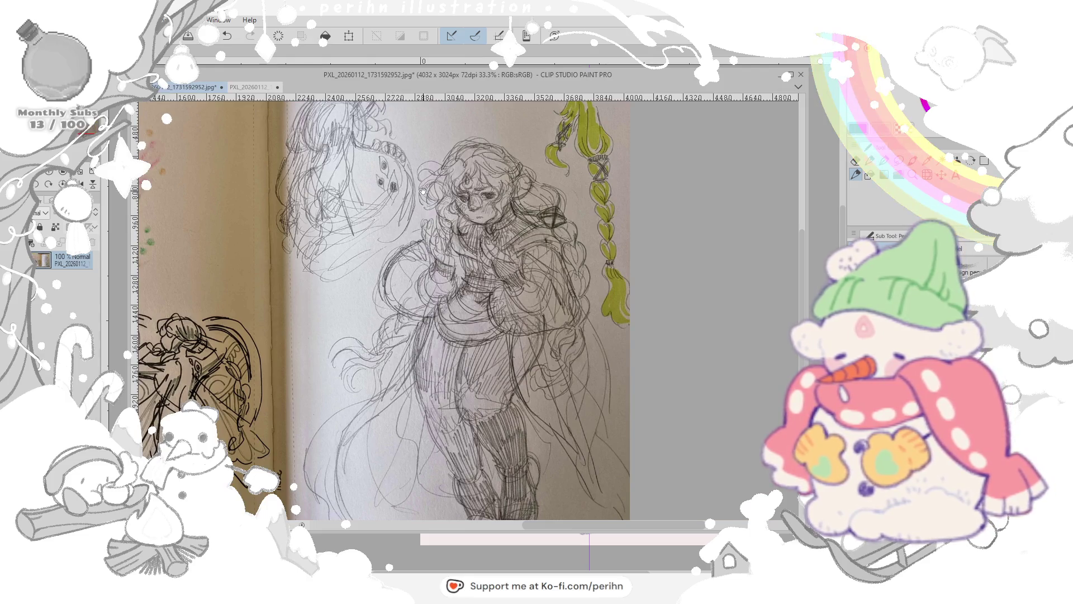
{"action": "scroll", "coordinate": [423, 191], "scroll_direction": "left", "scroll_amount": 2}
{"action": "scroll", "coordinate": [430, 215], "scroll_direction": "left", "scroll_amount": 2}
{"action": "scroll", "coordinate": [437, 241], "scroll_direction": "left", "scroll_amount": 2}
{"action": "scroll", "coordinate": [451, 288], "scroll_direction": "left", "scroll_amount": 2}
{"action": "left_click_drag", "start_coordinate": [452, 288], "coordinate": [440, 277]}
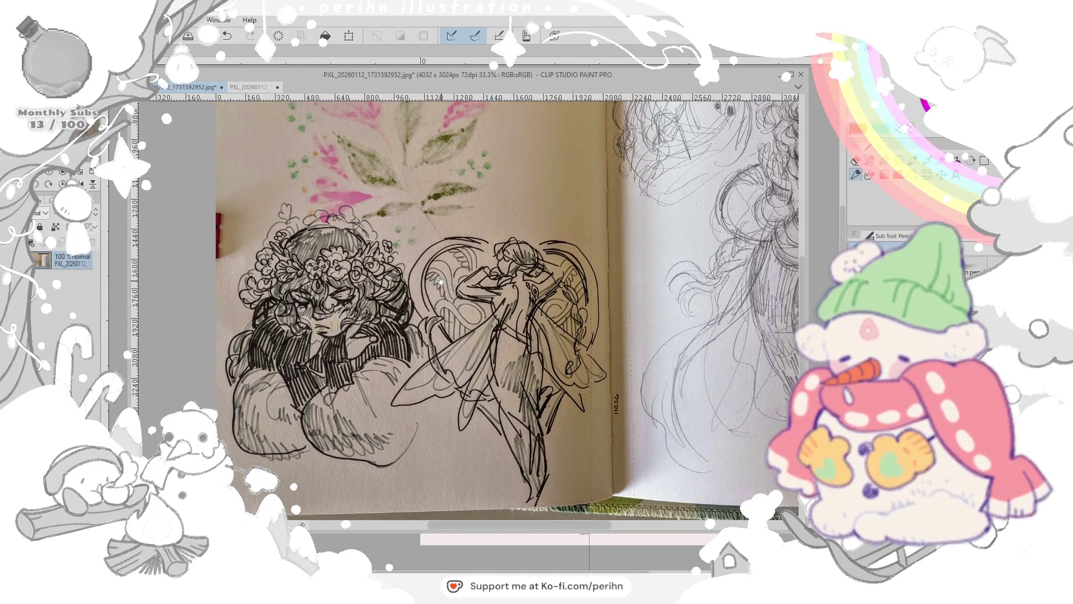
{"action": "left_click", "coordinate": [221, 87]}
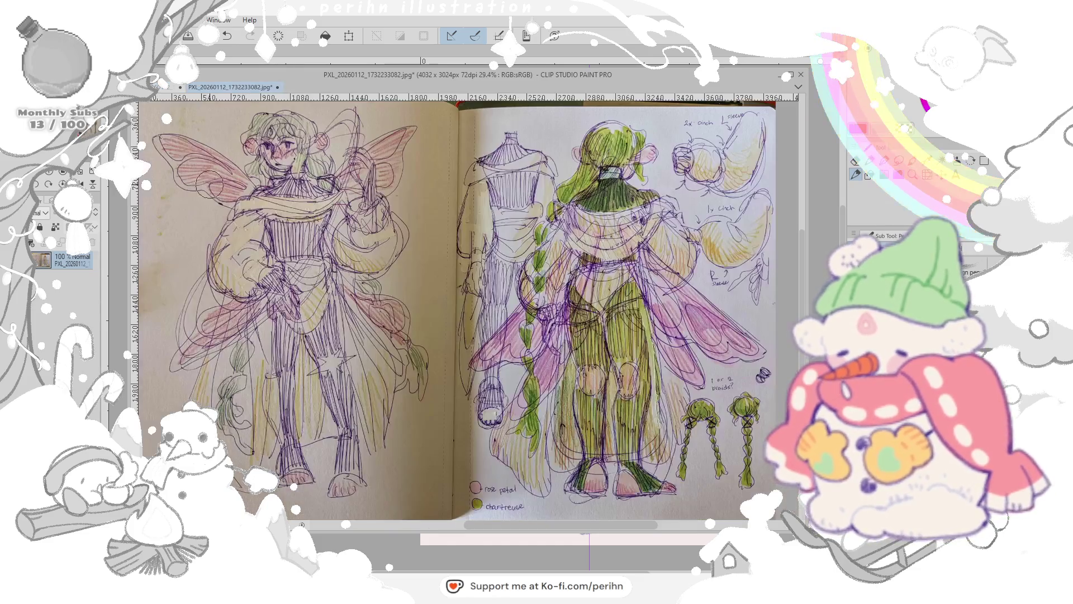
{"action": "scroll", "coordinate": [177, 256], "scroll_direction": "up", "scroll_amount": 2}
{"action": "scroll", "coordinate": [177, 256], "scroll_direction": "up", "scroll_amount": 2}
{"action": "scroll", "coordinate": [209, 254], "scroll_direction": "up", "scroll_amount": 2}
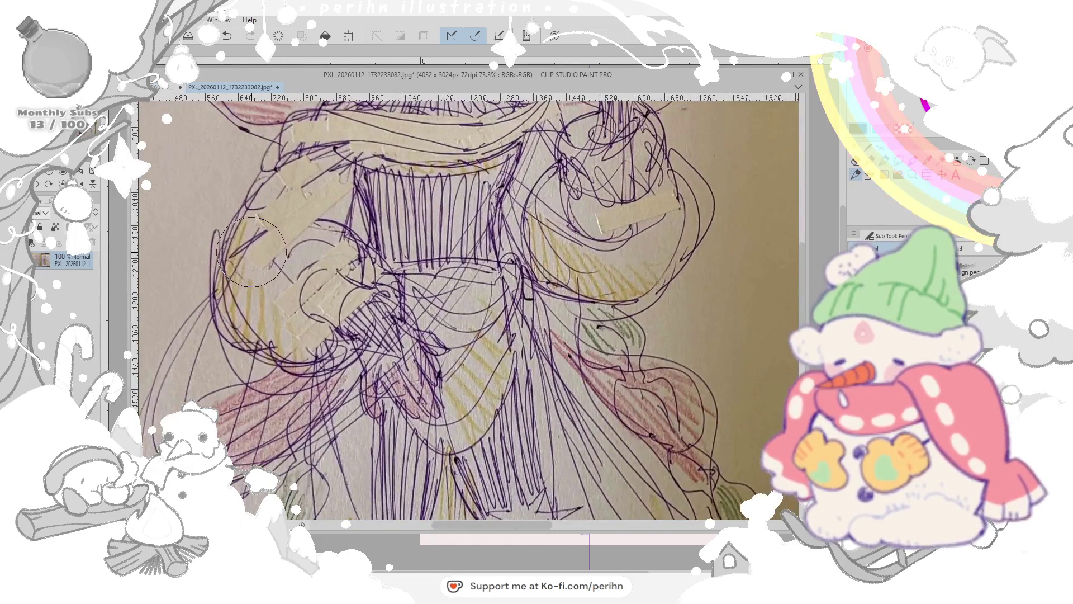
{"action": "scroll", "coordinate": [252, 252], "scroll_direction": "up", "scroll_amount": 2}
{"action": "scroll", "coordinate": [252, 251], "scroll_direction": "up", "scroll_amount": 1}
{"action": "scroll", "coordinate": [294, 254], "scroll_direction": "up", "scroll_amount": 1}
{"action": "scroll", "coordinate": [340, 256], "scroll_direction": "up", "scroll_amount": 2}
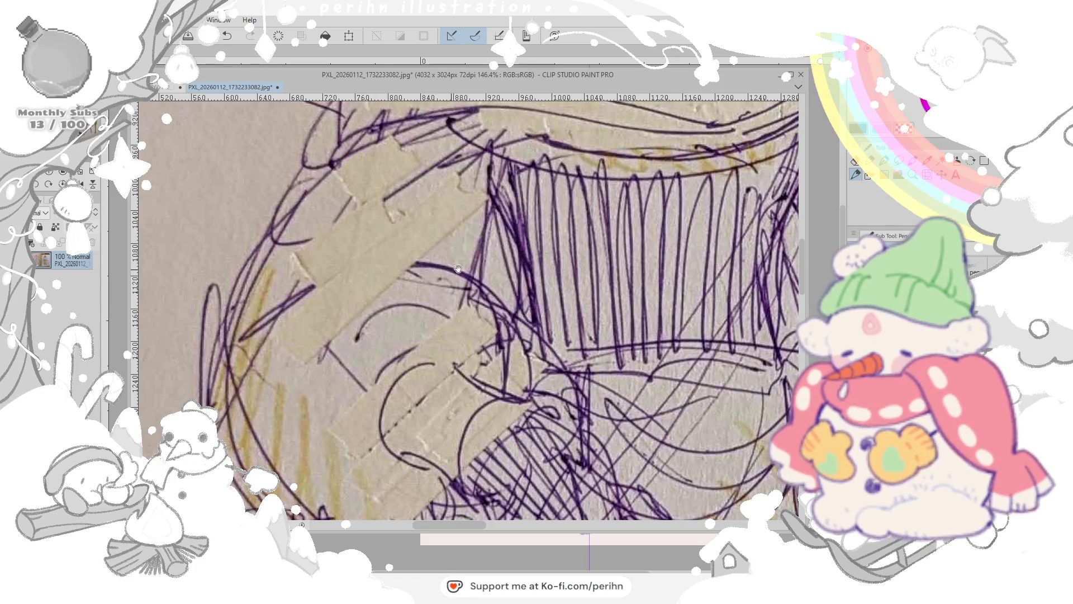
Step: Pan across the front-view fairy's sweater, torso, face and wings in the sketchbook close-up
{"action": "left_click_drag", "start_coordinate": [436, 212], "coordinate": [239, 365]}
{"action": "left_click_drag", "start_coordinate": [469, 370], "coordinate": [302, 286]}
{"action": "mouse_move", "coordinate": [642, 420]}
{"action": "left_mouse_down"}
{"action": "mouse_move", "coordinate": [542, 378]}
{"action": "mouse_move", "coordinate": [709, 395]}
{"action": "left_mouse_up"}
{"action": "left_click_drag", "start_coordinate": [419, 394], "coordinate": [588, 404]}
{"action": "mouse_move", "coordinate": [352, 402]}
{"action": "left_mouse_down"}
{"action": "mouse_move", "coordinate": [491, 415]}
{"action": "mouse_move", "coordinate": [558, 504]}
{"action": "left_mouse_up"}
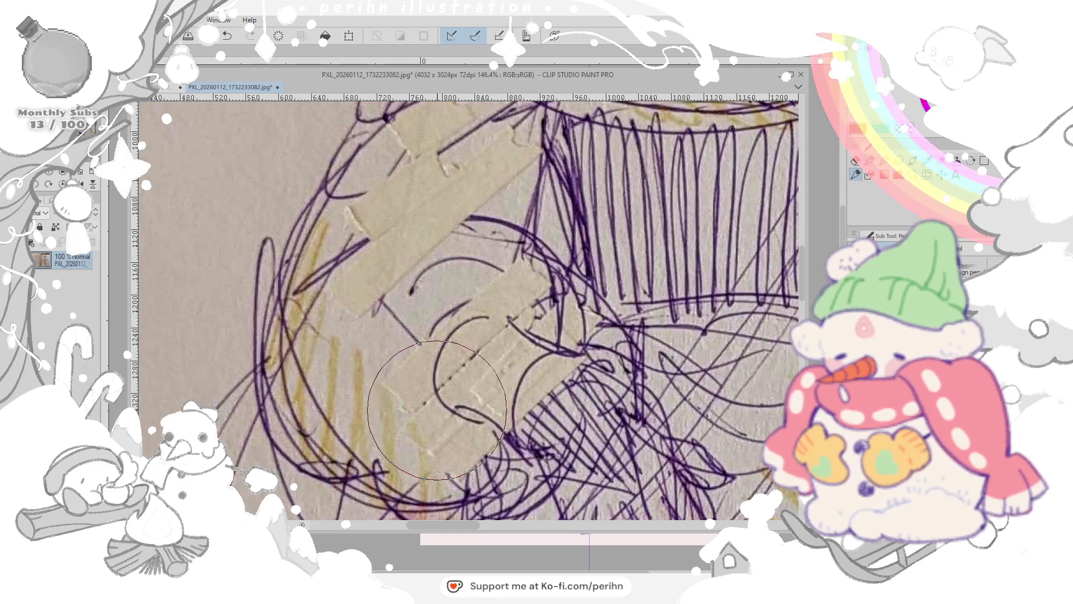
{"action": "scroll", "coordinate": [436, 411], "scroll_direction": "down", "scroll_amount": 2}
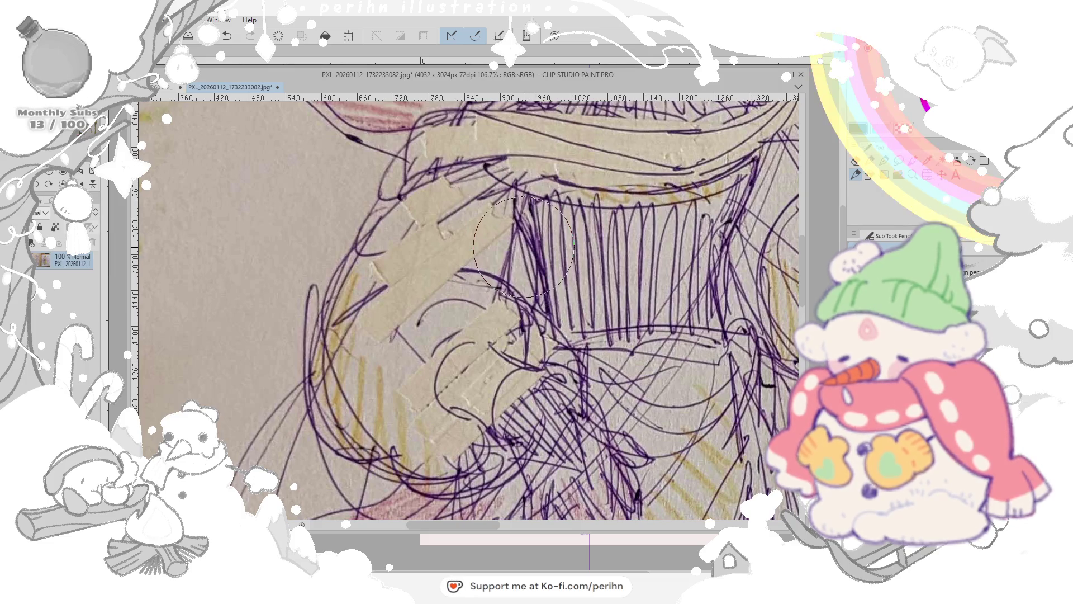
{"action": "scroll", "coordinate": [523, 247], "scroll_direction": "down", "scroll_amount": 1}
{"action": "scroll", "coordinate": [525, 249], "scroll_direction": "down", "scroll_amount": 1}
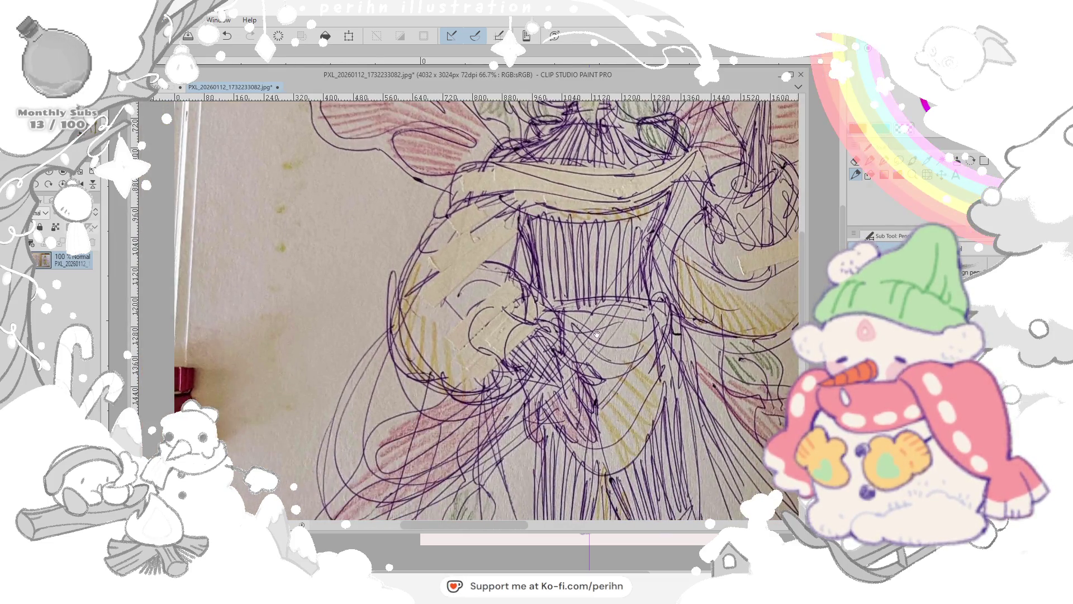
{"action": "left_click_drag", "start_coordinate": [526, 249], "coordinate": [427, 330]}
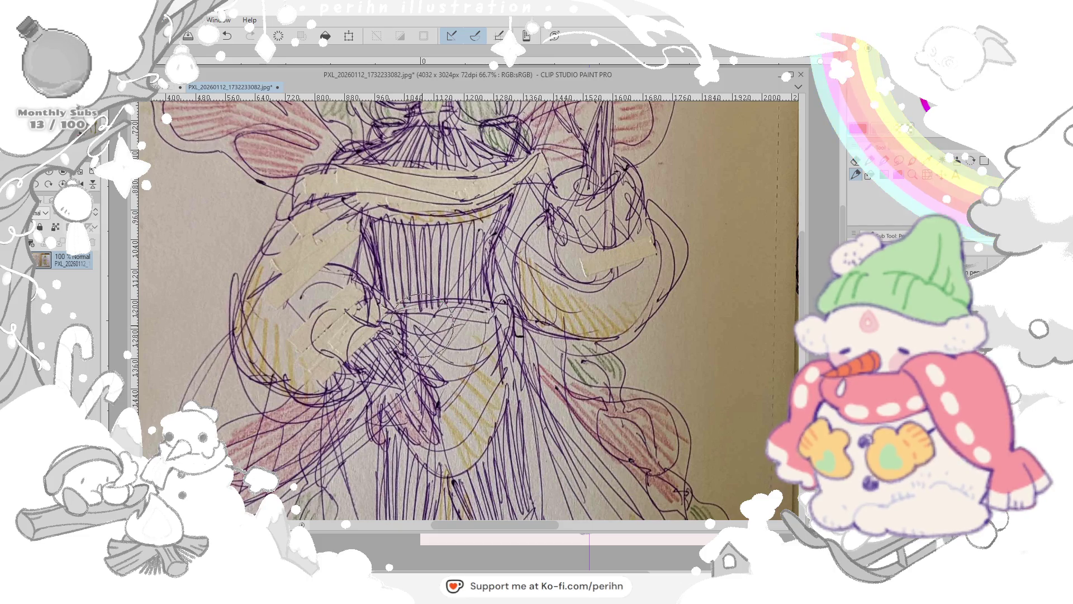
{"action": "left_click_drag", "start_coordinate": [483, 304], "coordinate": [546, 344]}
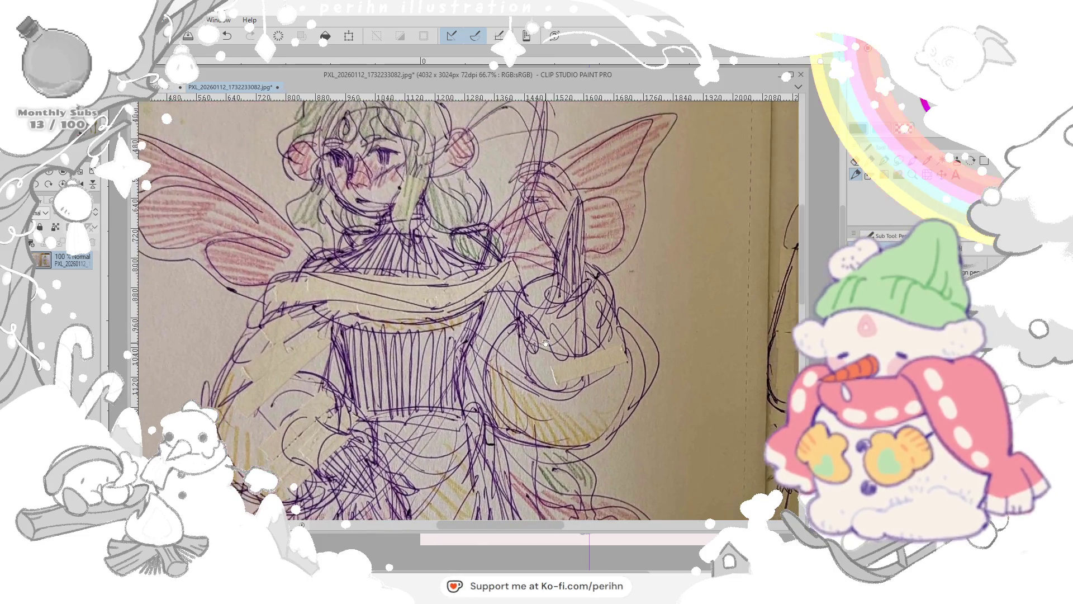
{"action": "scroll", "coordinate": [547, 346], "scroll_direction": "down", "scroll_amount": 1}
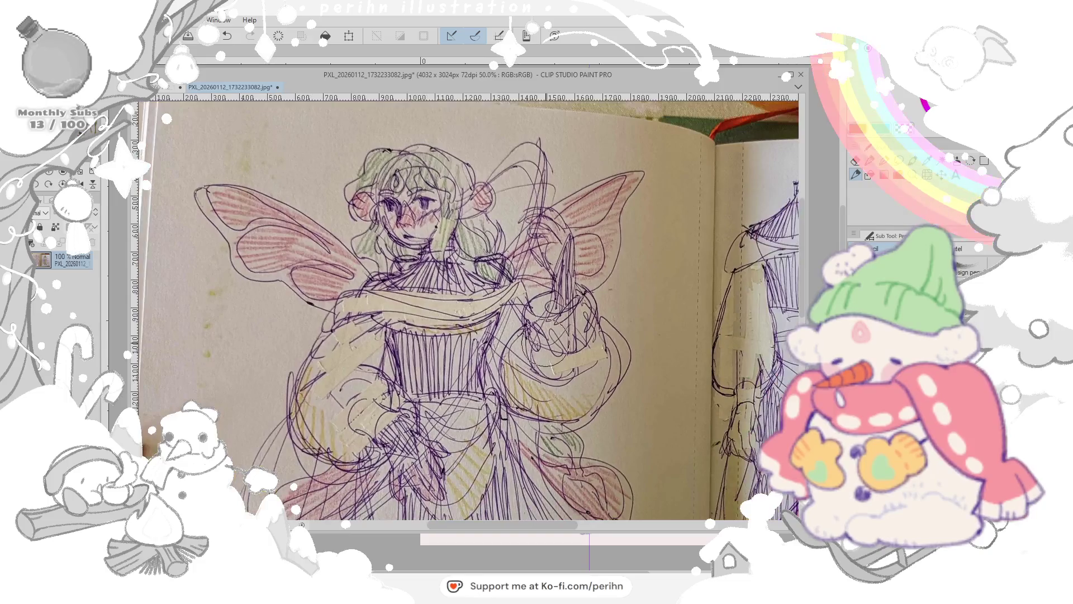
Step: Study the back-view fairy on the facing page, then narrow the photo window to reveal the line art
{"action": "left_click_drag", "start_coordinate": [504, 328], "coordinate": [497, 306]}
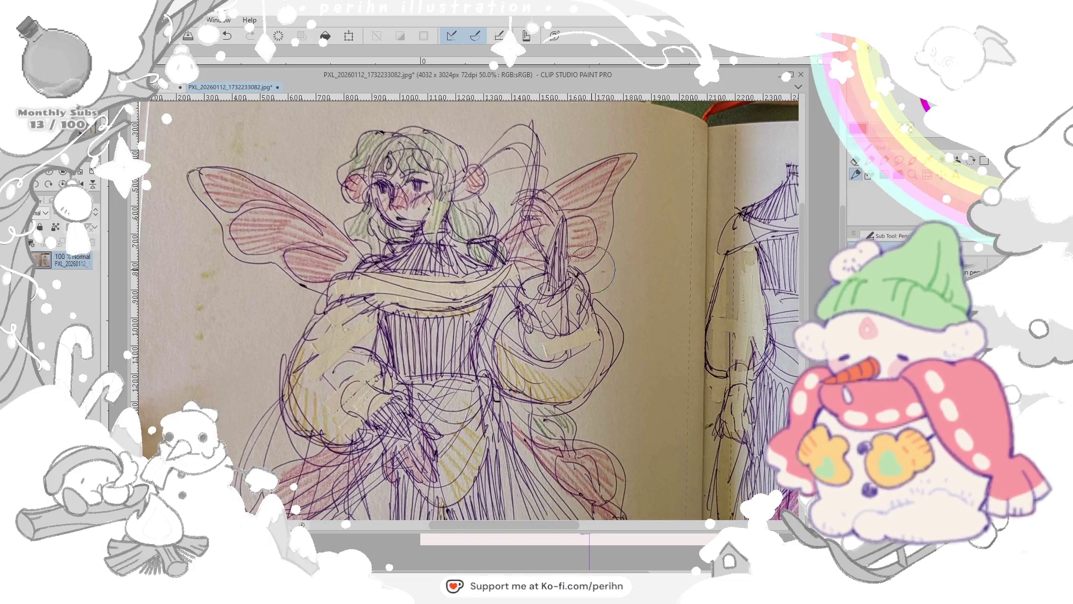
{"action": "scroll", "coordinate": [430, 322], "scroll_direction": "down", "scroll_amount": 1}
{"action": "left_click_drag", "start_coordinate": [469, 504], "coordinate": [398, 326]}
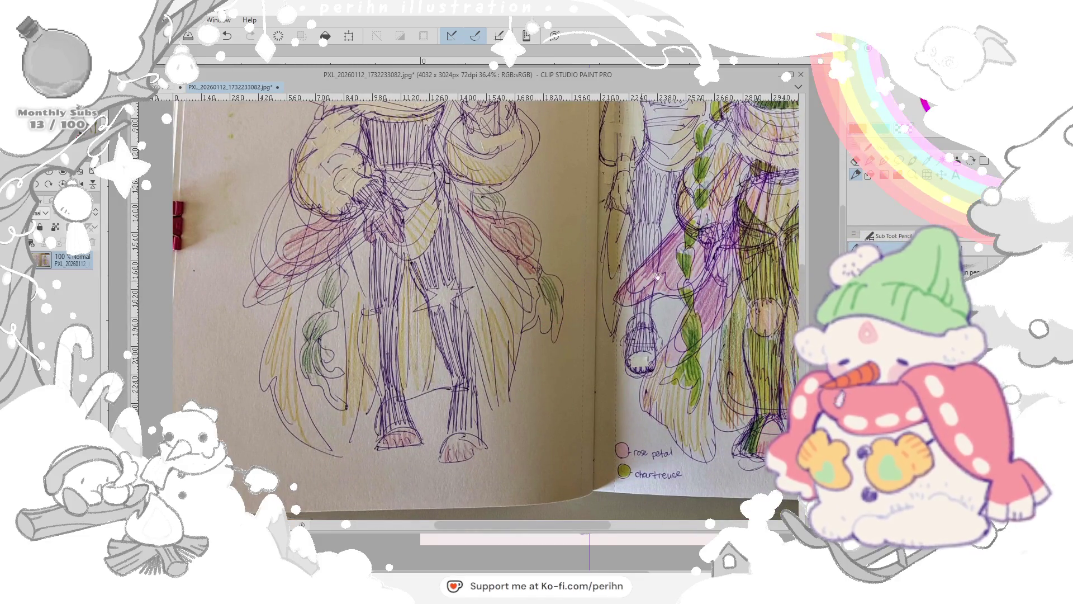
{"action": "left_click_drag", "start_coordinate": [645, 285], "coordinate": [432, 309]}
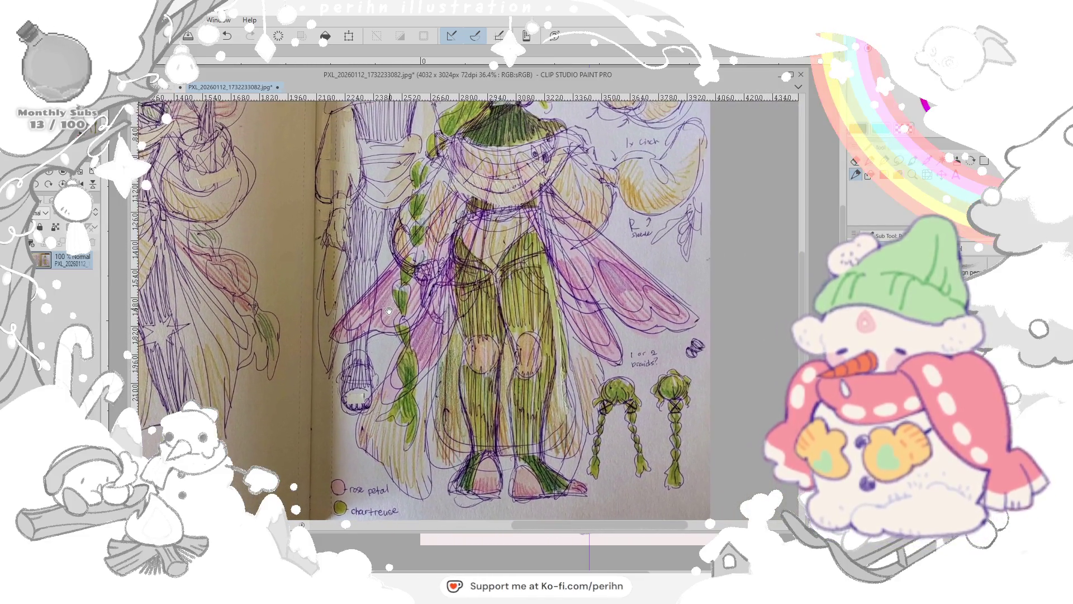
{"action": "left_click_drag", "start_coordinate": [570, 169], "coordinate": [524, 253]}
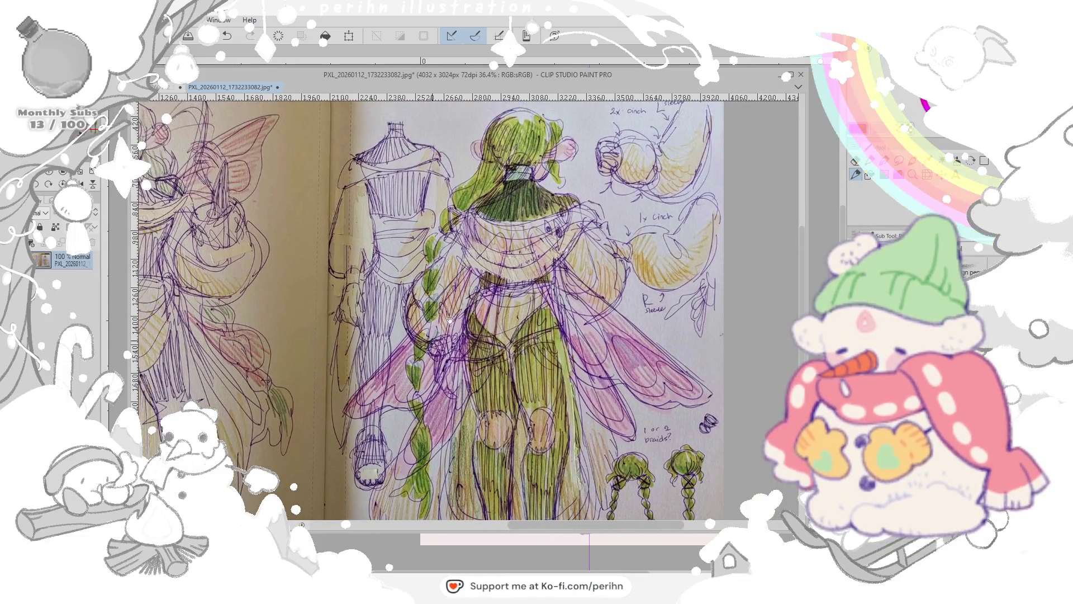
{"action": "scroll", "coordinate": [523, 252], "scroll_direction": "up", "scroll_amount": 3}
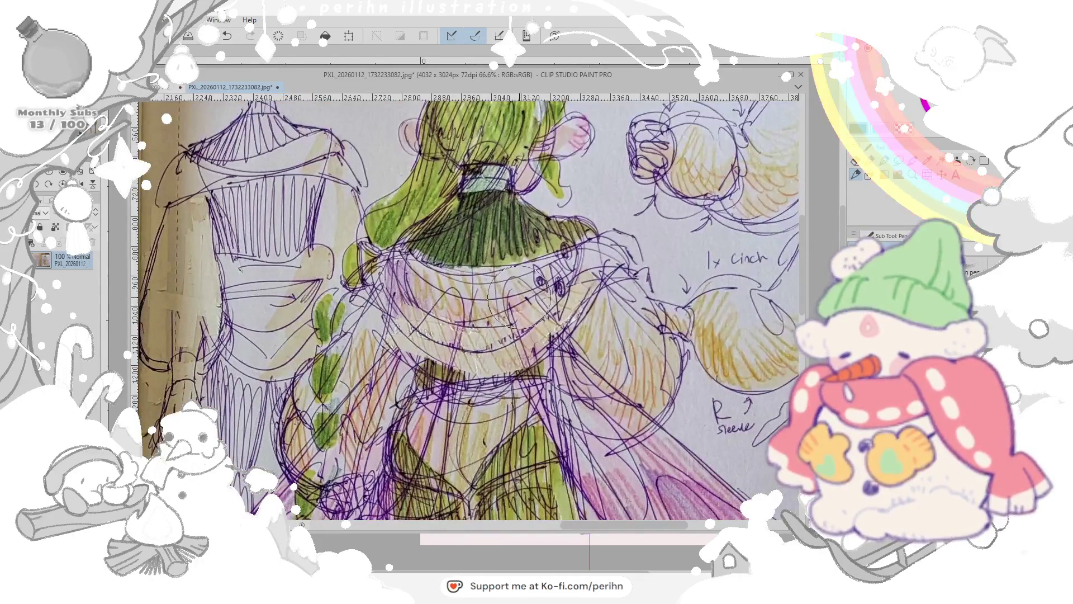
{"action": "scroll", "coordinate": [520, 298], "scroll_direction": "up", "scroll_amount": 3}
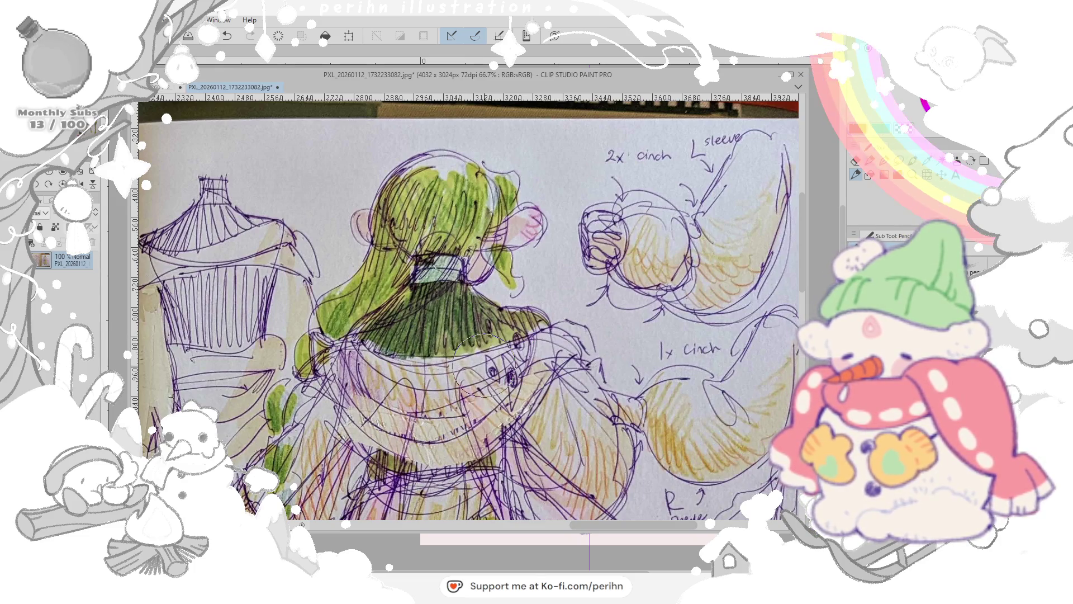
{"action": "scroll", "coordinate": [477, 366], "scroll_direction": "down", "scroll_amount": 2}
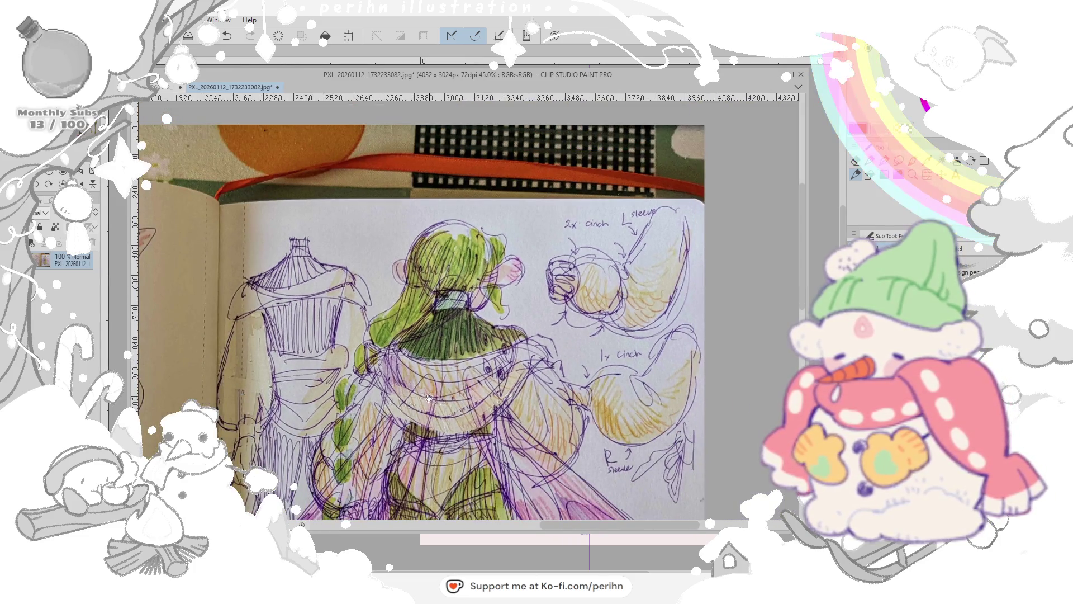
{"action": "left_click_drag", "start_coordinate": [476, 367], "coordinate": [490, 277]}
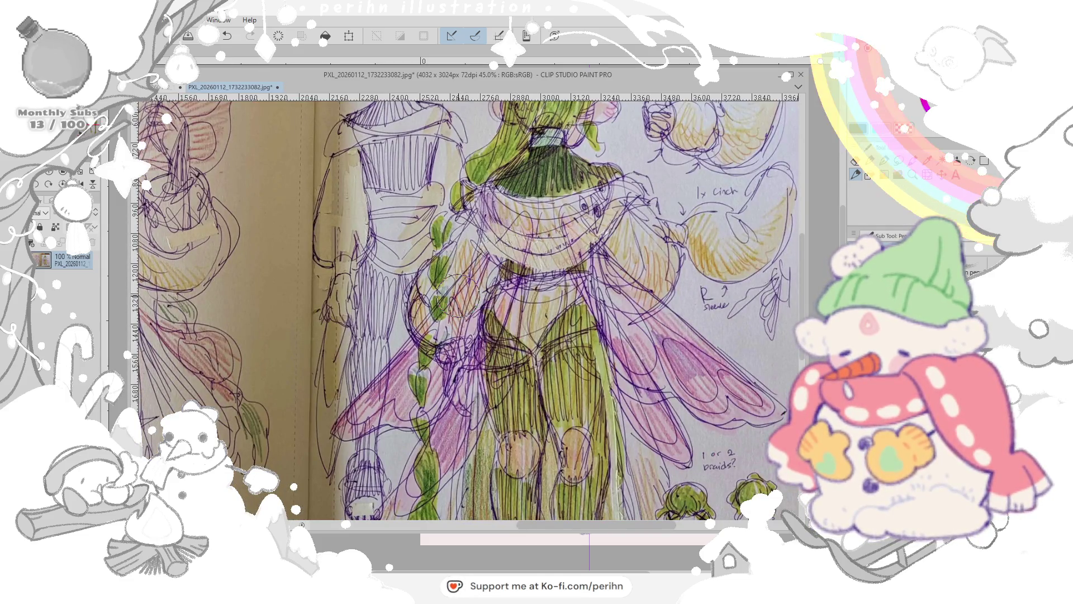
{"action": "scroll", "coordinate": [458, 296], "scroll_direction": "down", "scroll_amount": 1}
{"action": "scroll", "coordinate": [458, 296], "scroll_direction": "down", "scroll_amount": 1}
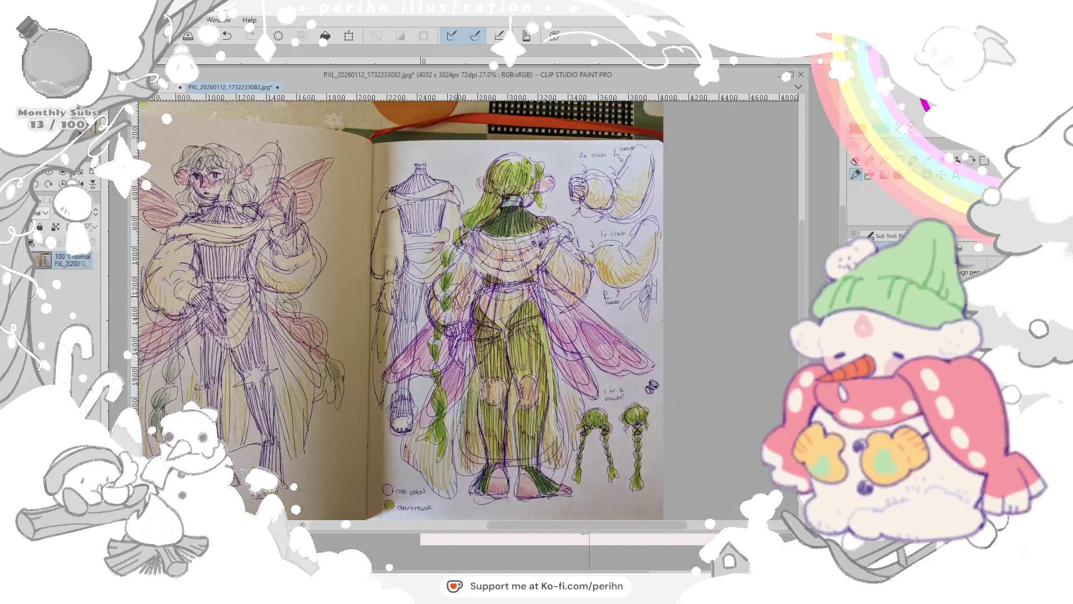
{"action": "left_click_drag", "start_coordinate": [430, 294], "coordinate": [378, 292]}
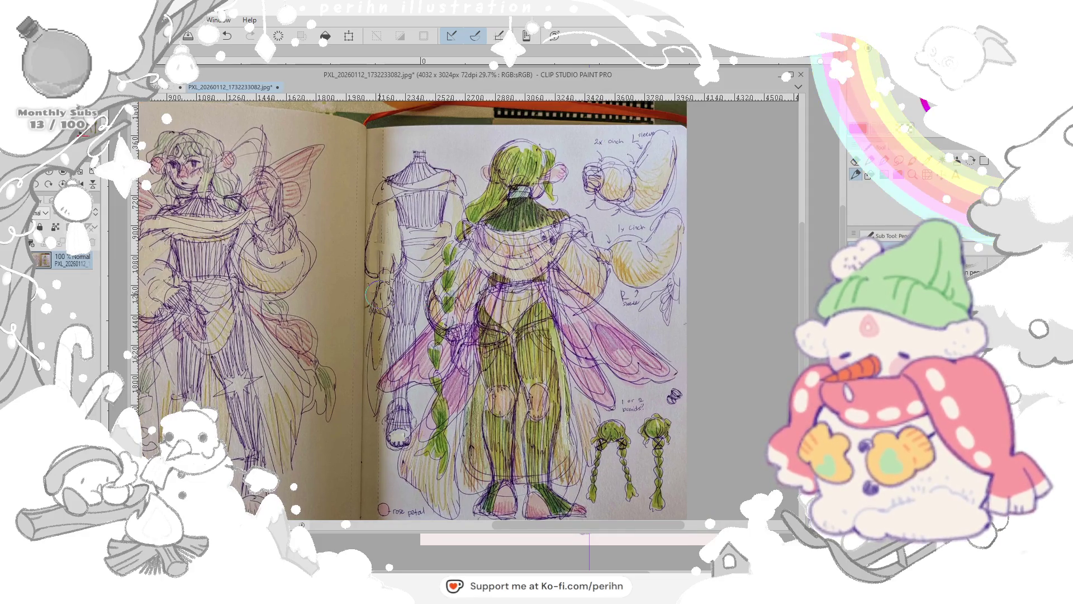
{"action": "left_click_drag", "start_coordinate": [762, 245], "coordinate": [409, 245]}
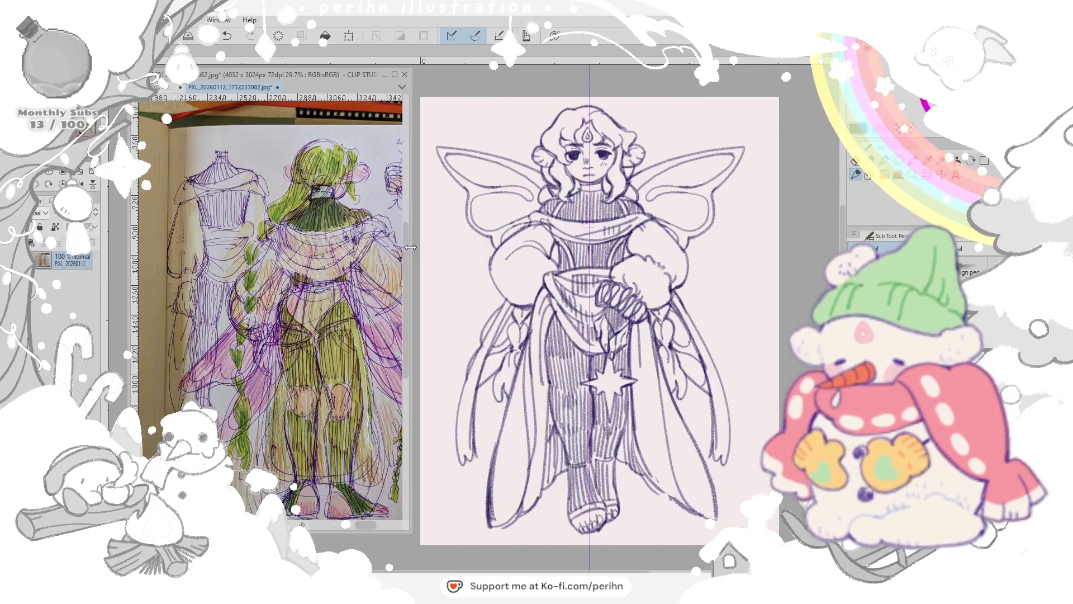
Step: Bring the puppetbasilsheet character reference forward and place it next to the line art
{"action": "mouse_move", "coordinate": [258, 243]}
{"action": "left_mouse_down"}
{"action": "mouse_move", "coordinate": [494, 243]}
{"action": "mouse_move", "coordinate": [491, 235]}
{"action": "left_mouse_up"}
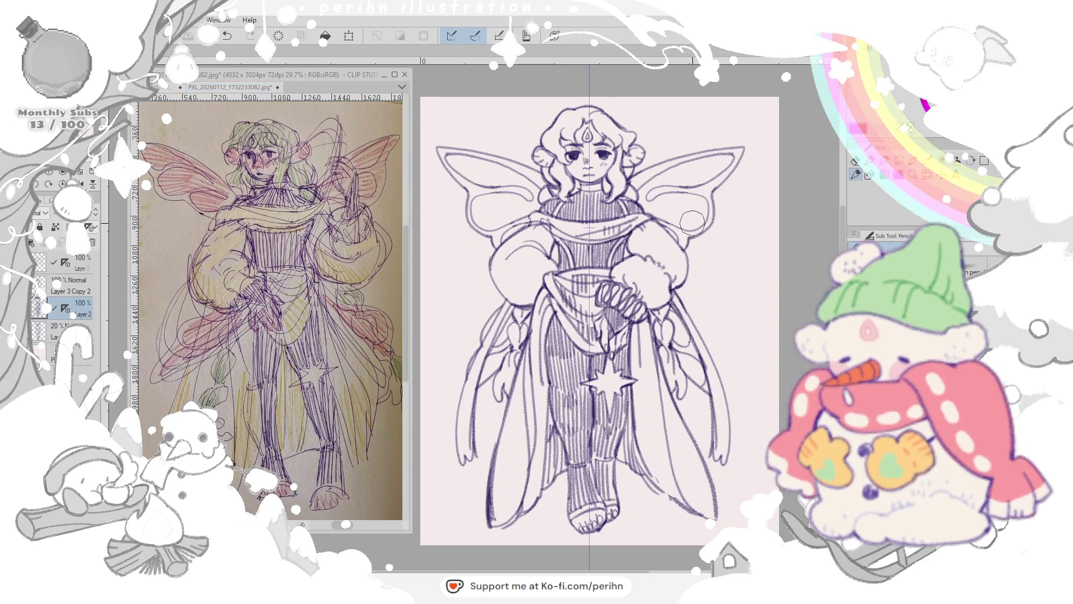
{"action": "left_click", "coordinate": [495, 238]}
{"action": "left_click_drag", "start_coordinate": [671, 236], "coordinate": [676, 235]}
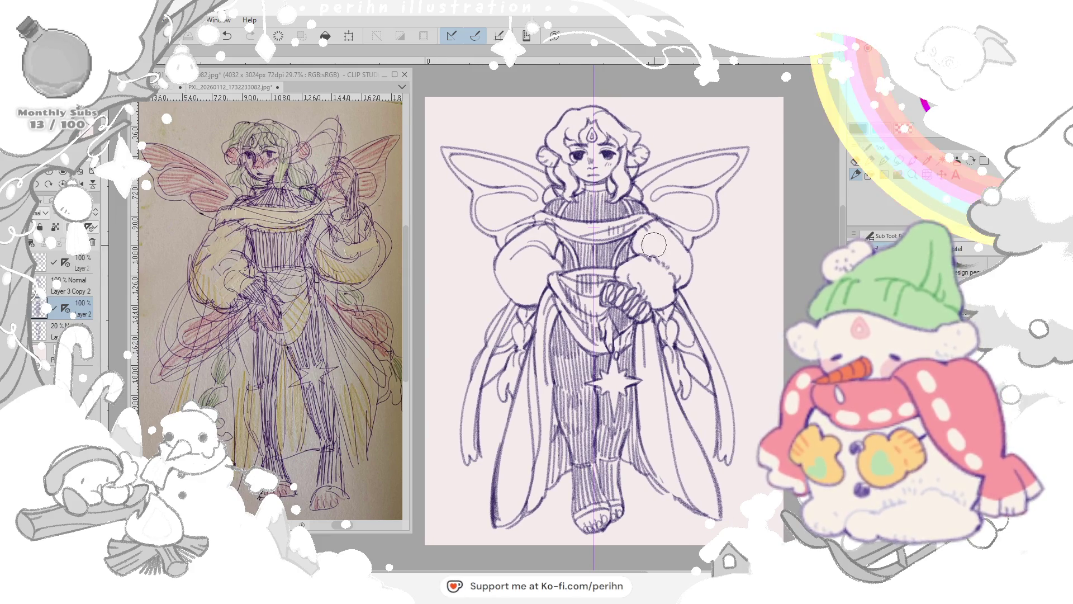
{"action": "left_click", "coordinate": [319, 533]}
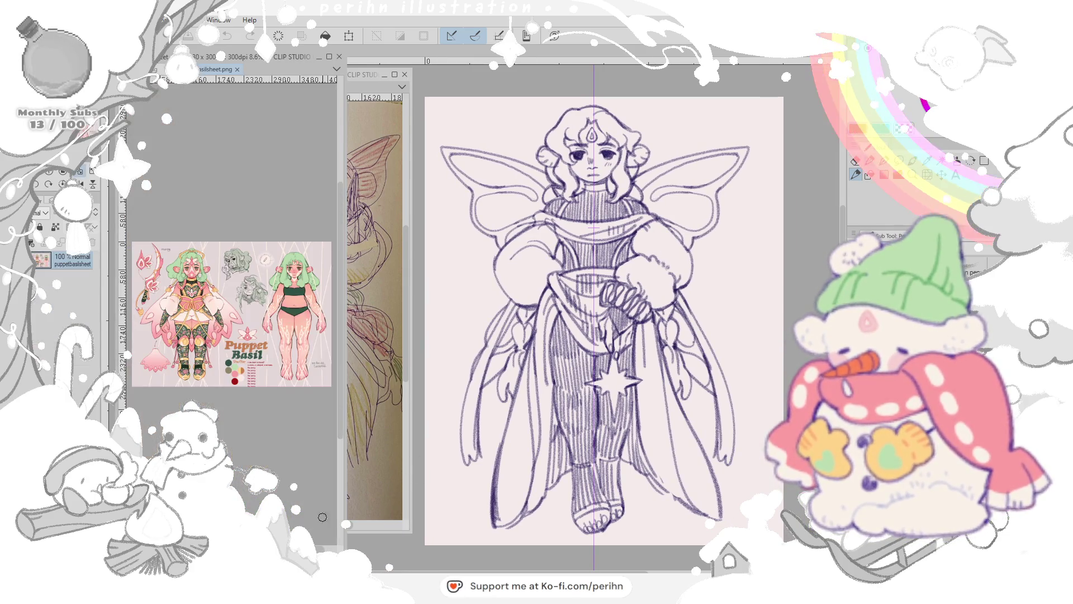
{"action": "scroll", "coordinate": [317, 312], "scroll_direction": "up", "scroll_amount": 5}
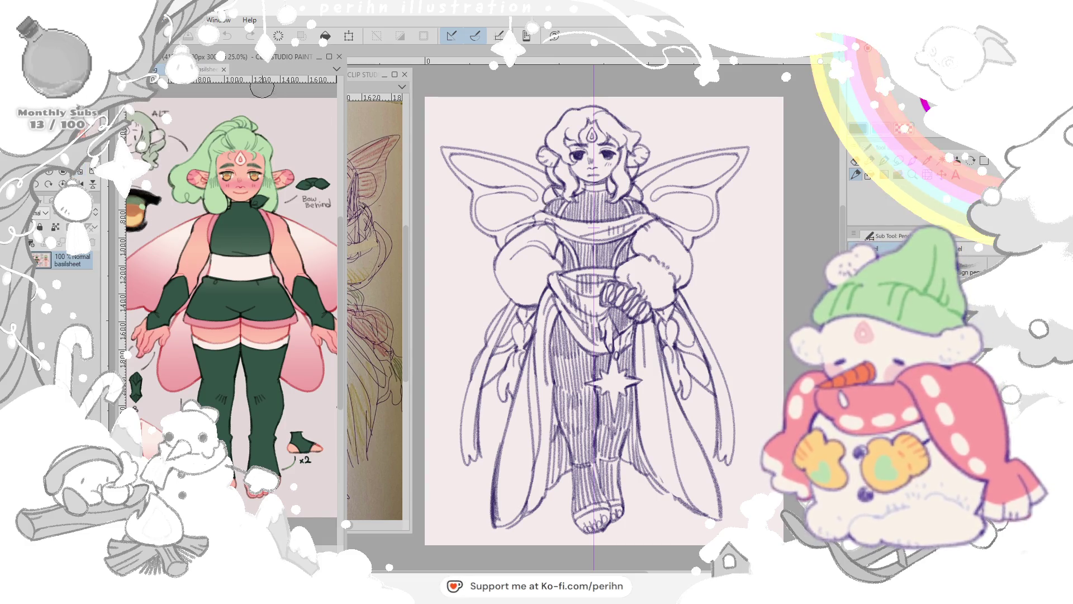
{"action": "left_click_drag", "start_coordinate": [256, 61], "coordinate": [357, 74]}
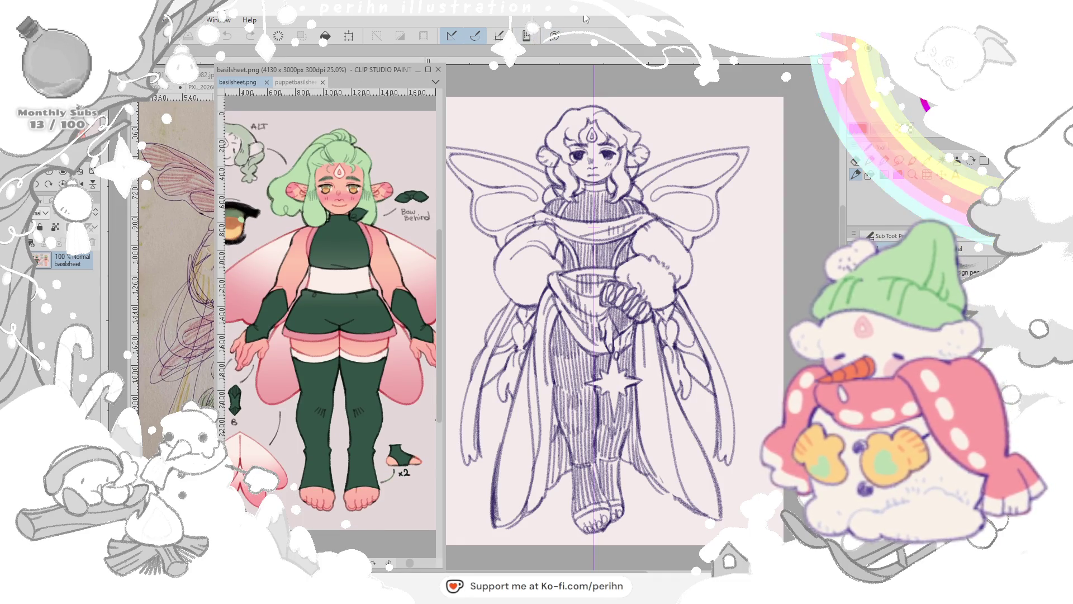
Step: Undo the last stroke on the line art and bring the sketchbook photo reference back to the front
{"action": "left_click", "coordinate": [605, 220]}
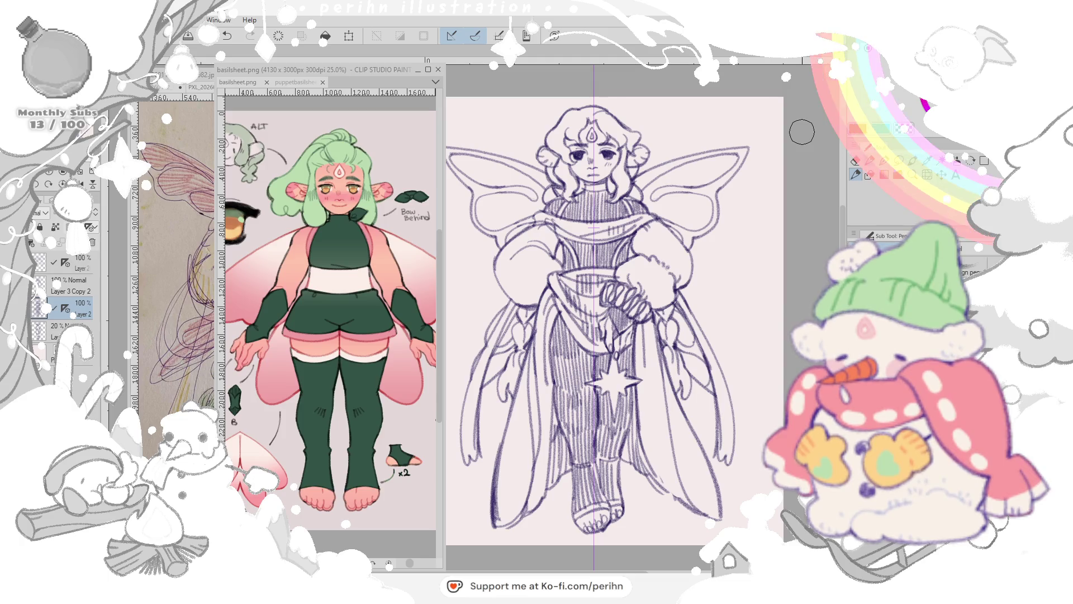
{"action": "key", "text": "ctrl+z"}
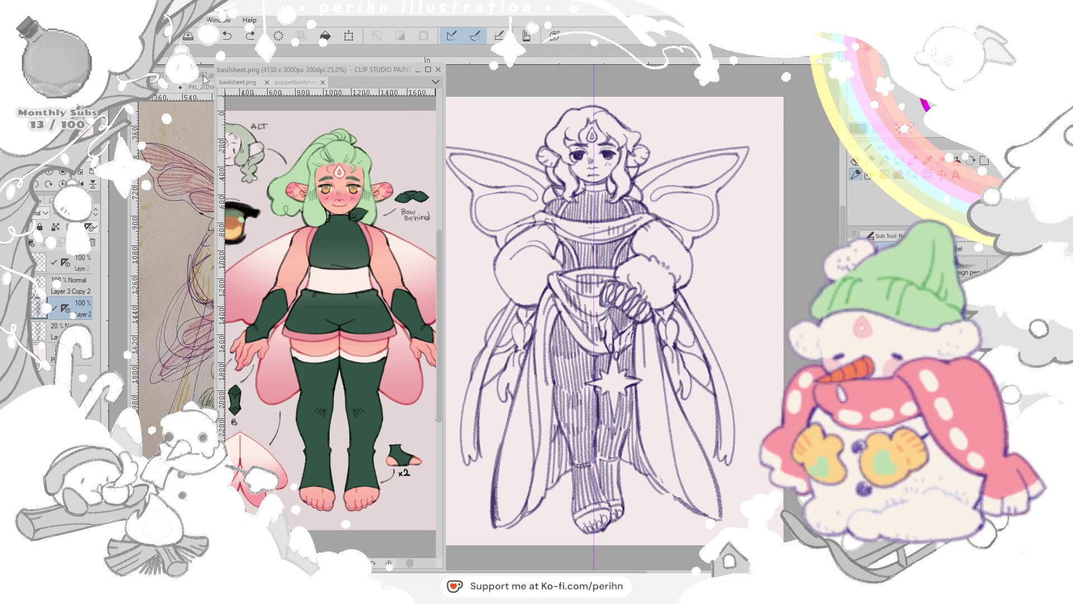
{"action": "left_click", "coordinate": [205, 82]}
{"action": "scroll", "coordinate": [298, 344], "scroll_direction": "right", "scroll_amount": 5}
{"action": "scroll", "coordinate": [300, 346], "scroll_direction": "left", "scroll_amount": 3}
{"action": "scroll", "coordinate": [300, 345], "scroll_direction": "left", "scroll_amount": 3}
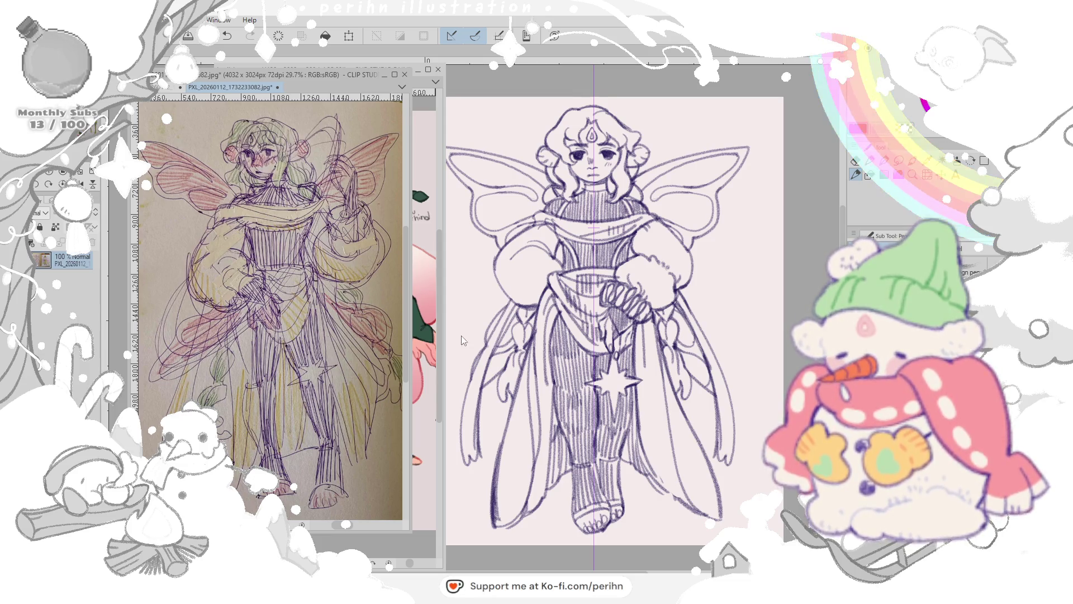
Step: Arrange the basilsheet character sheet, sketchbook photo and fairy line art side by side
{"action": "left_click_drag", "start_coordinate": [331, 75], "coordinate": [223, 67]}
{"action": "left_click", "coordinate": [346, 68]}
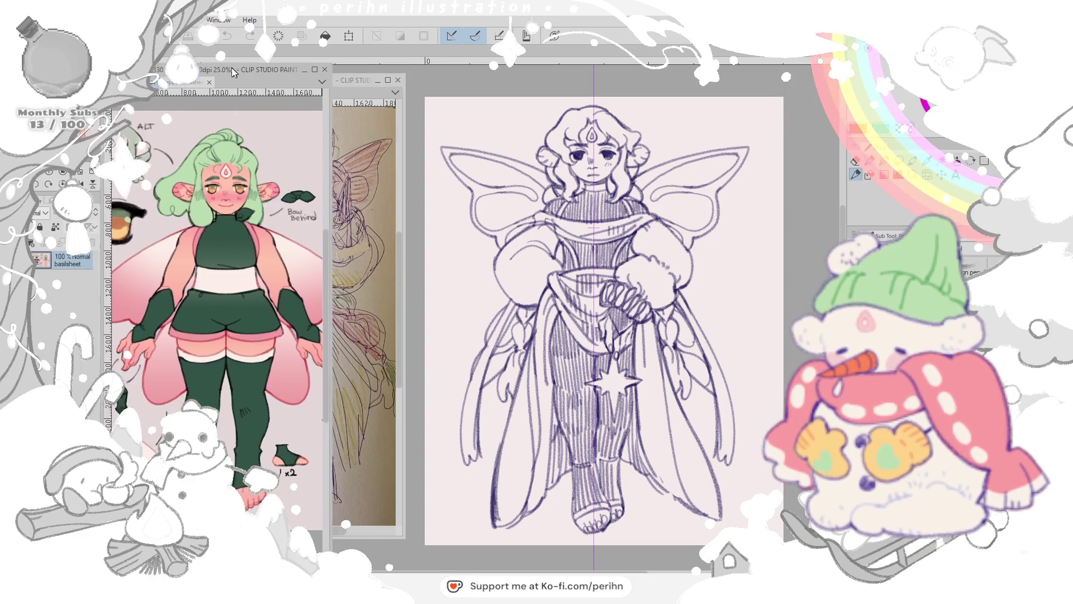
{"action": "left_click_drag", "start_coordinate": [345, 74], "coordinate": [460, 87]}
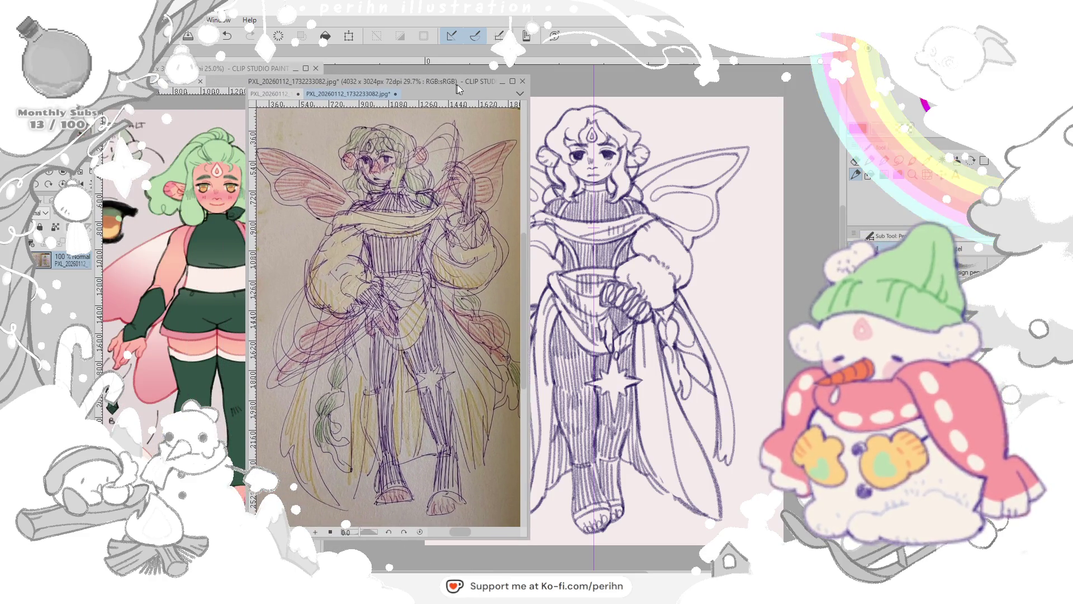
{"action": "left_click_drag", "start_coordinate": [661, 243], "coordinate": [732, 242]}
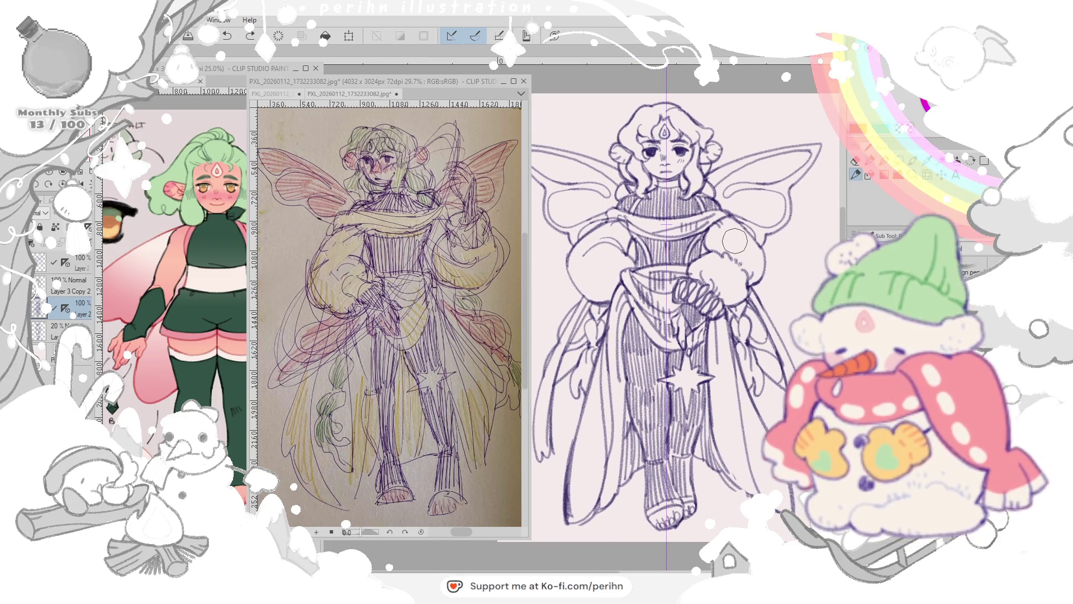